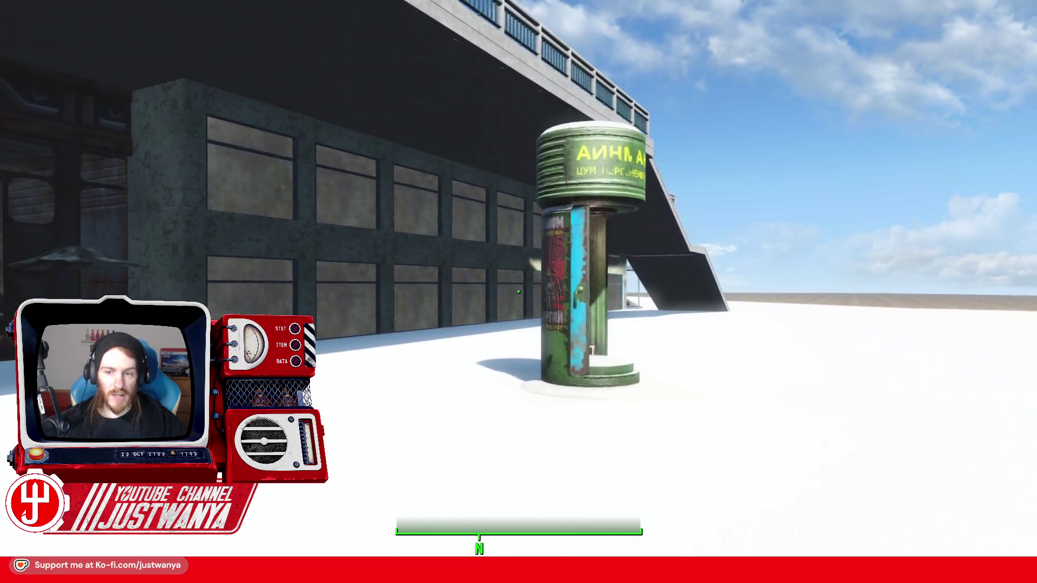
Close the one-person shelter door and circle the pillar to inspect it from every side
key(e)
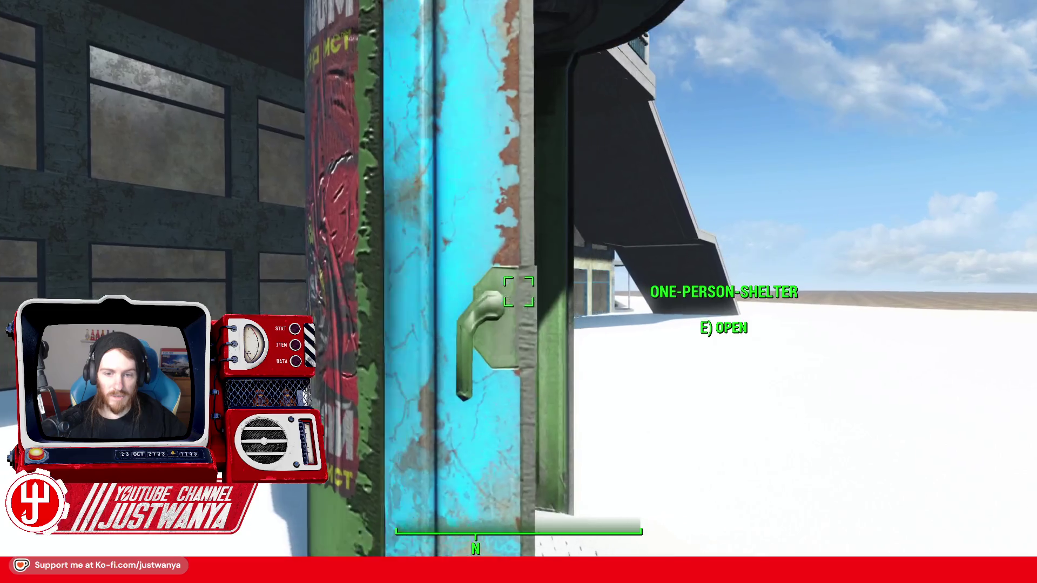
key(s)
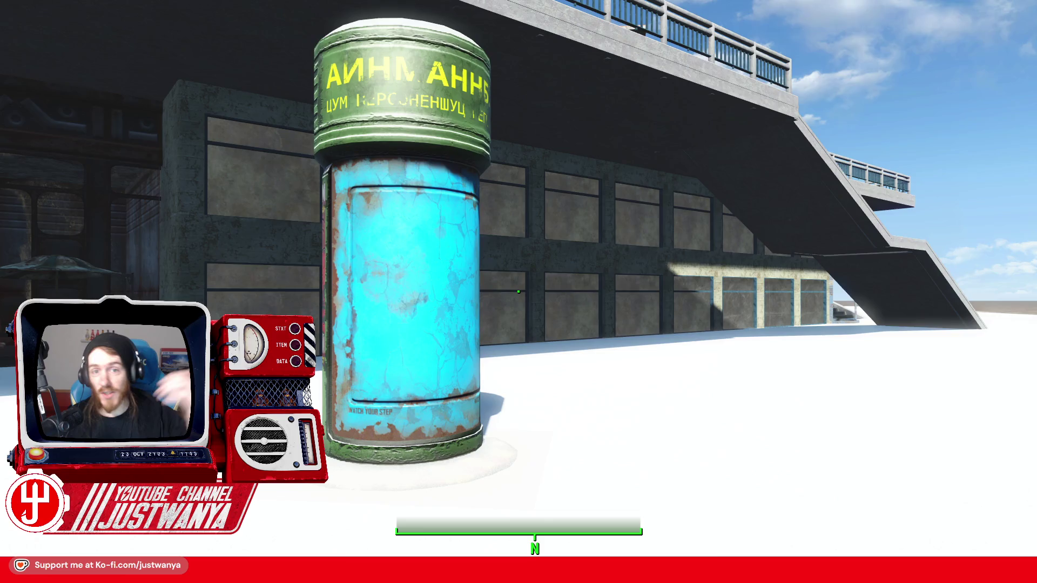
key(w)
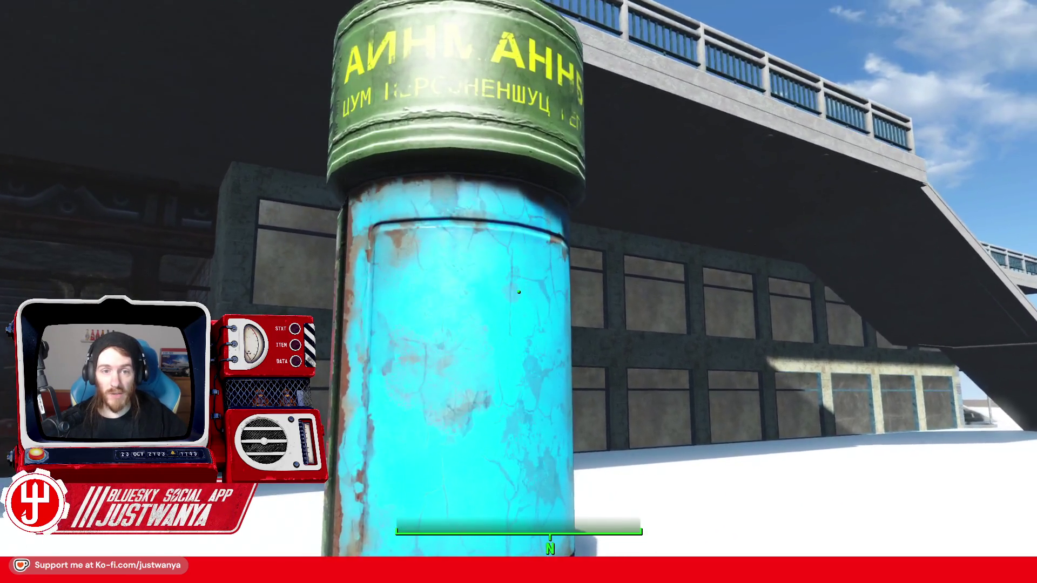
key(d)
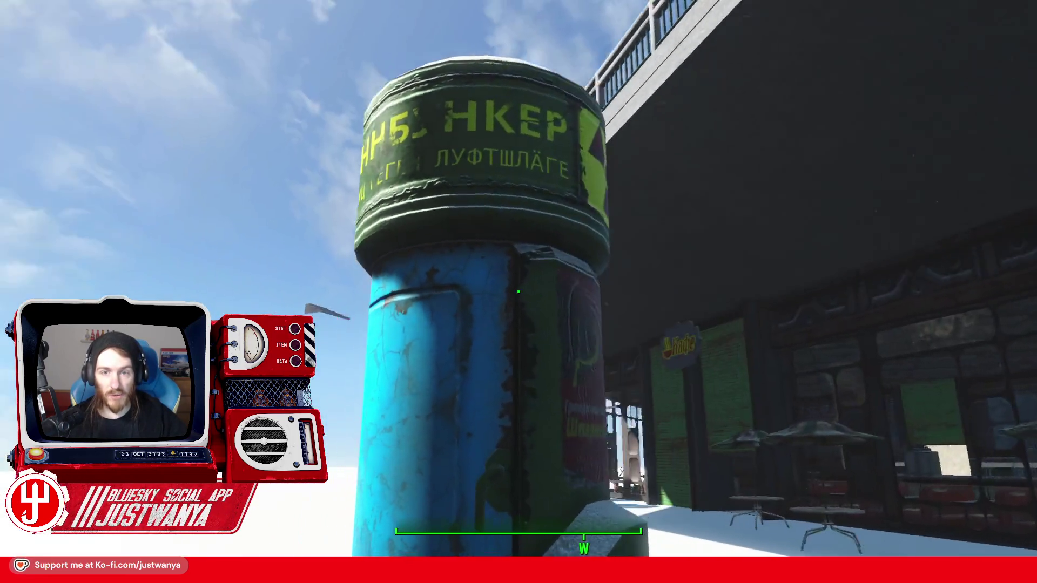
key(d)
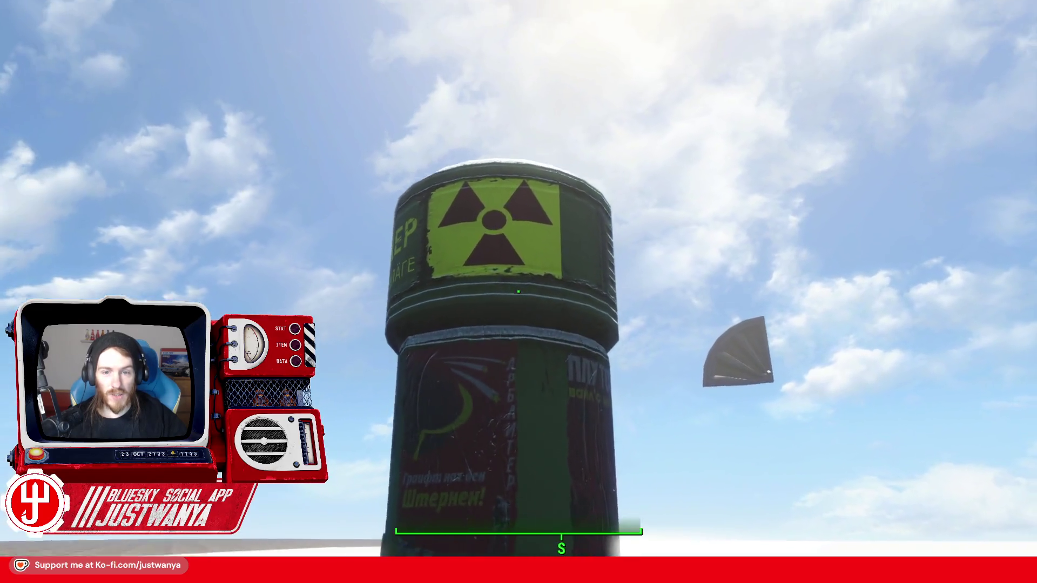
key(w)
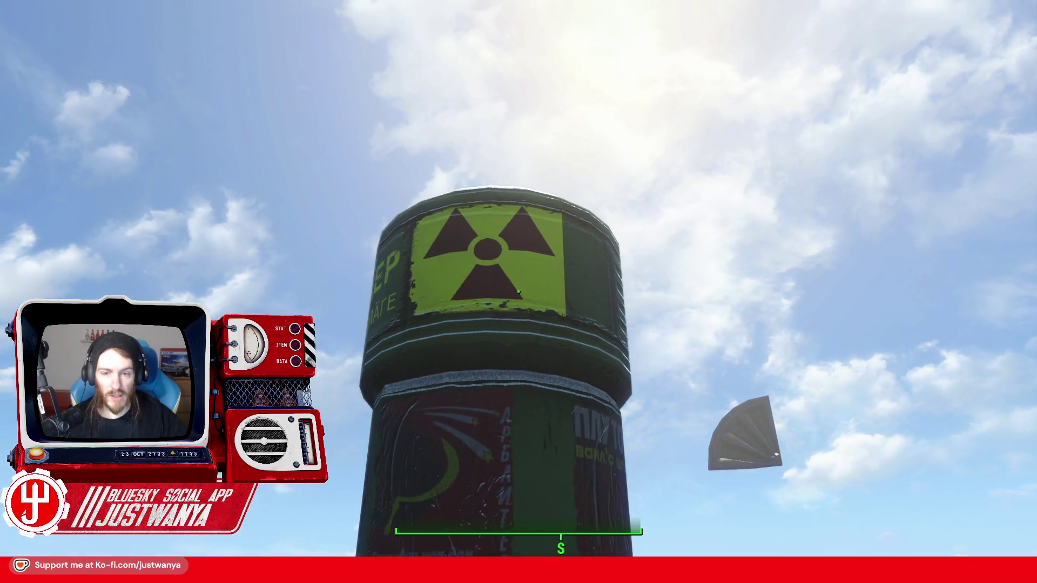
key(s)
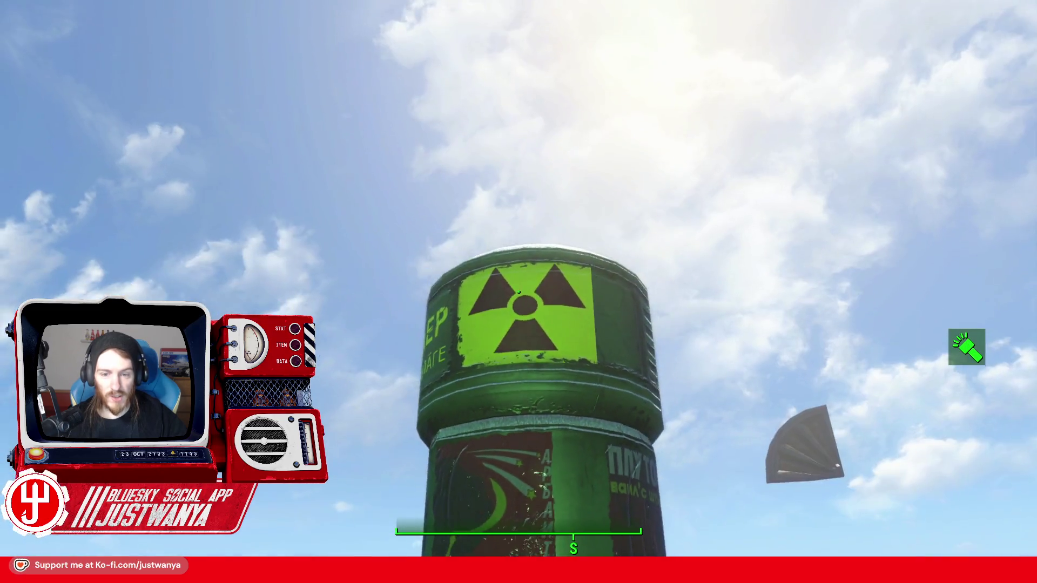
key(d)
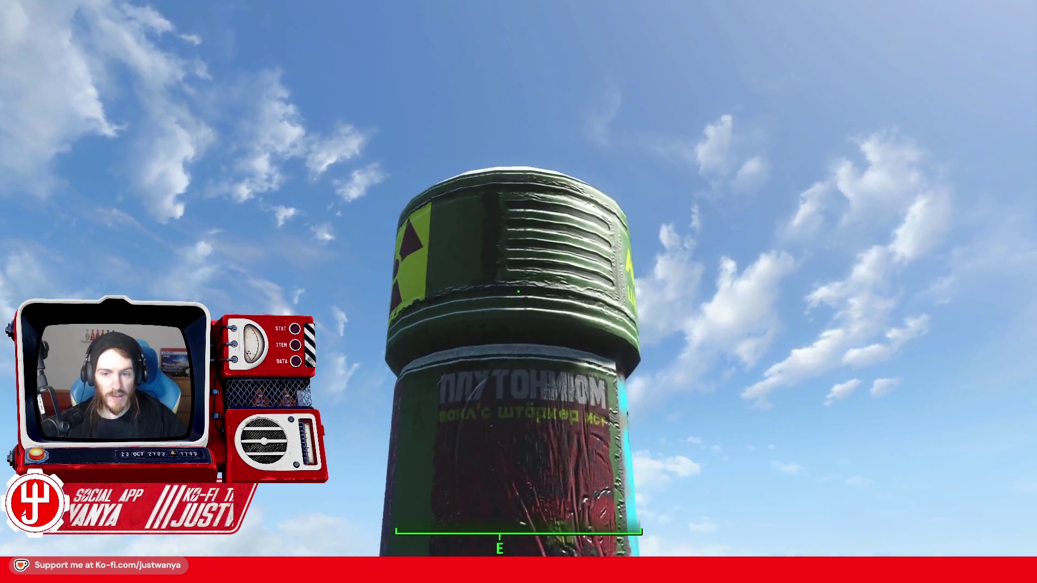
key(d)
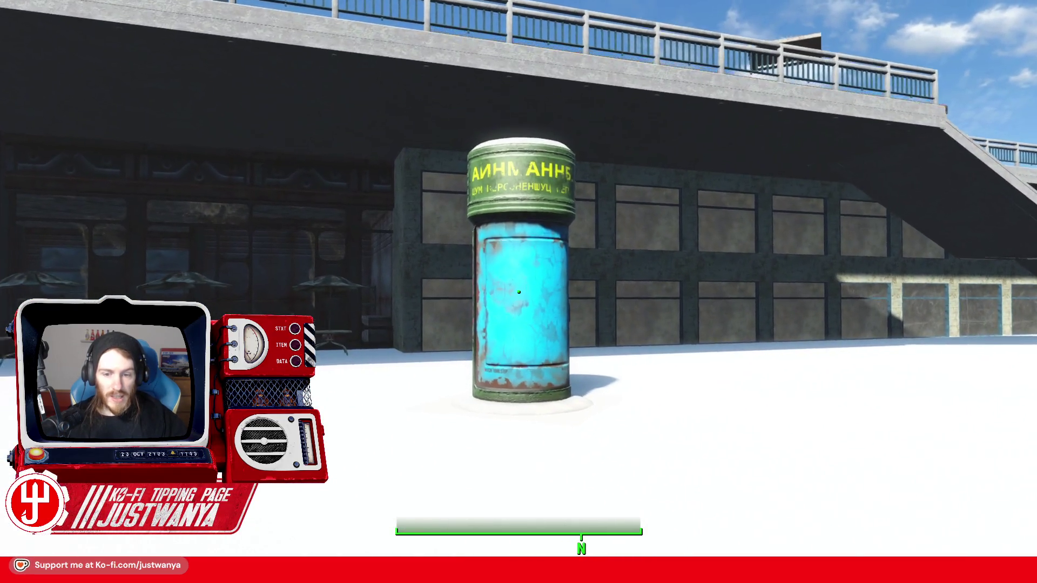
key(w)
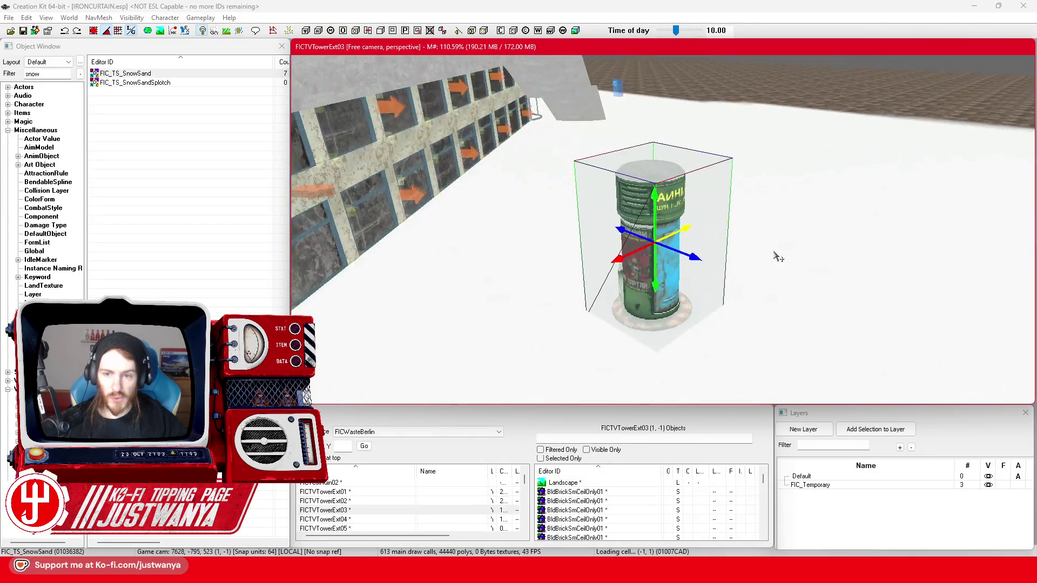
key(shift)
key(shift)
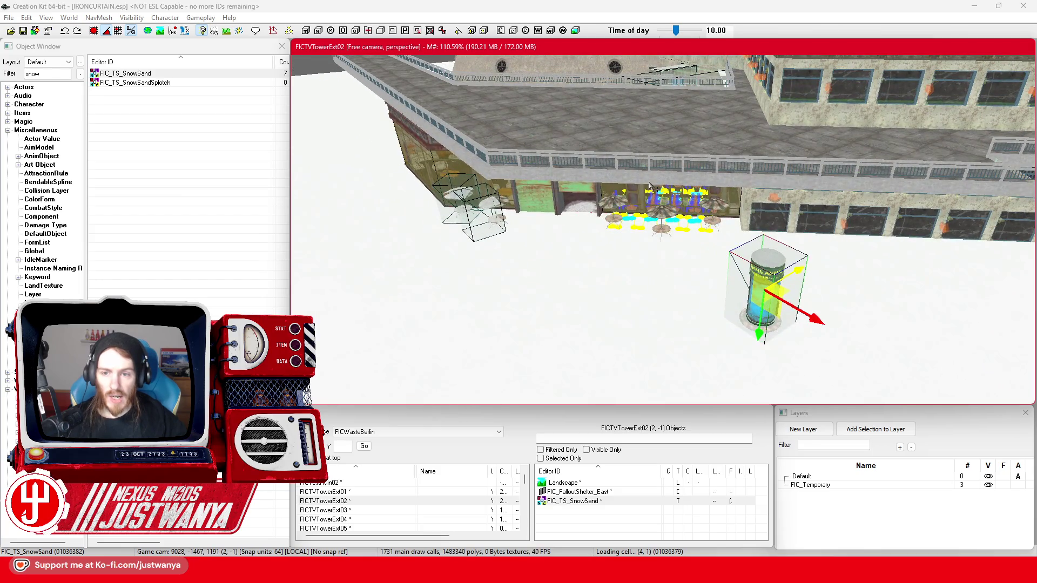
key(shift)
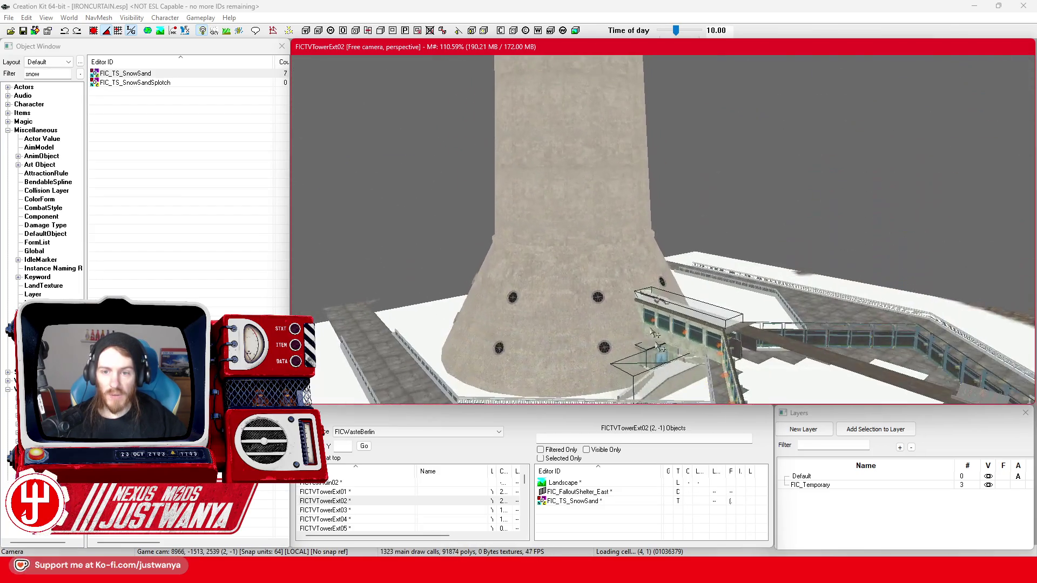
drag(664, 360, 608, 420)
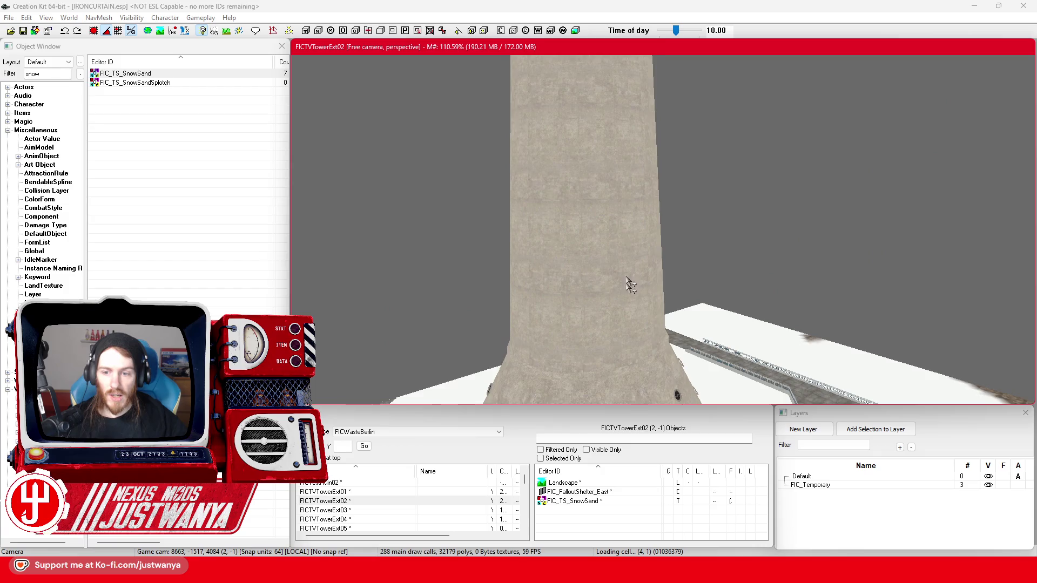
drag(630, 286, 653, 154)
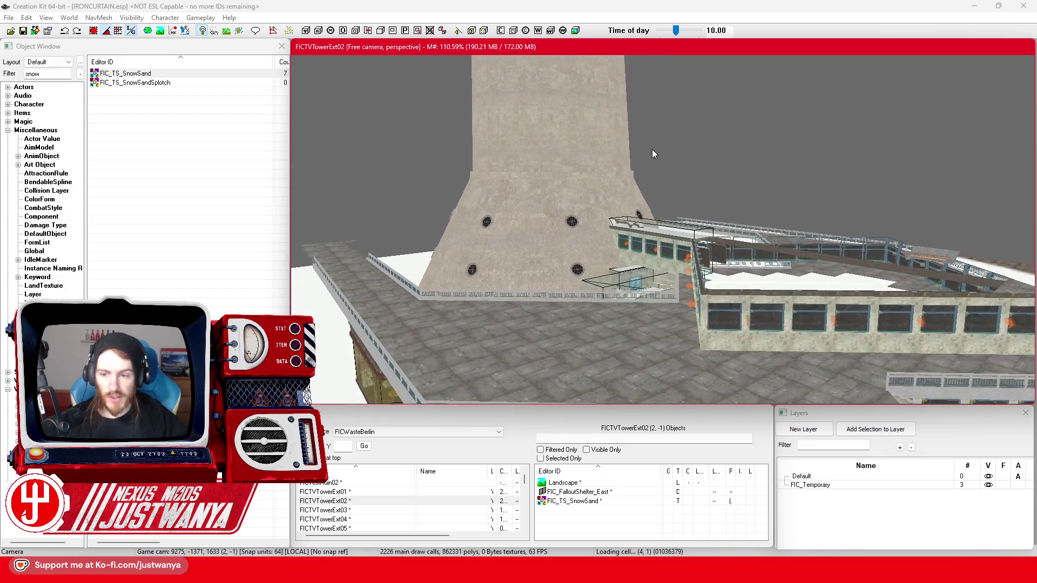
scroll(621, 301, up, 5)
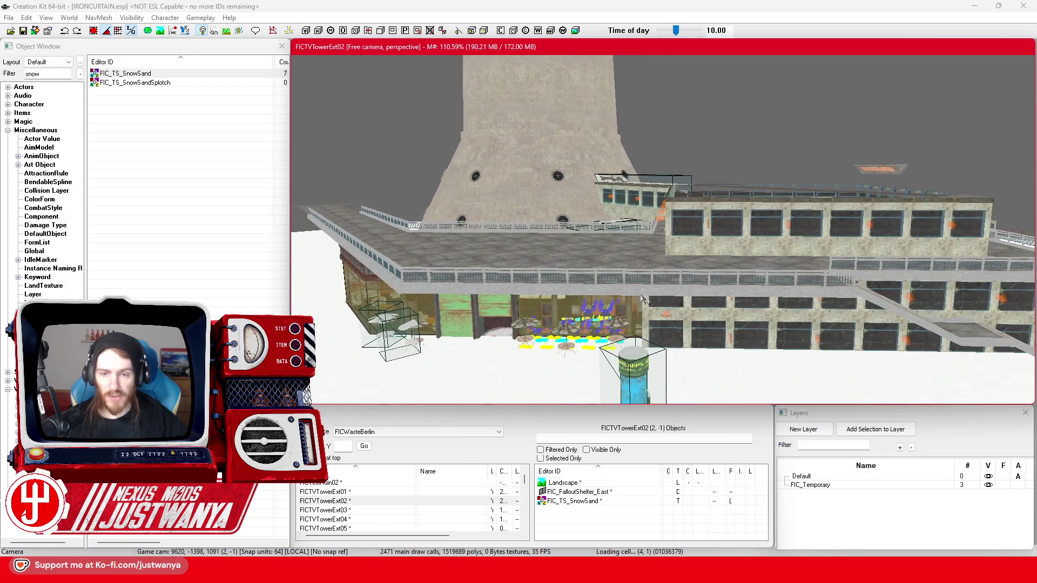
drag(662, 300, 814, 177)
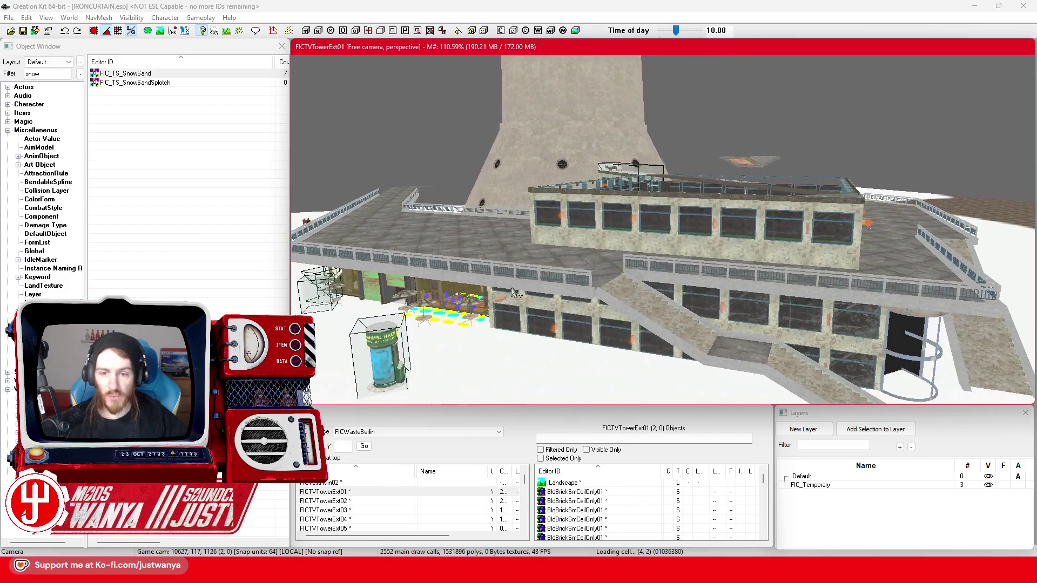
drag(462, 274, 562, 229)
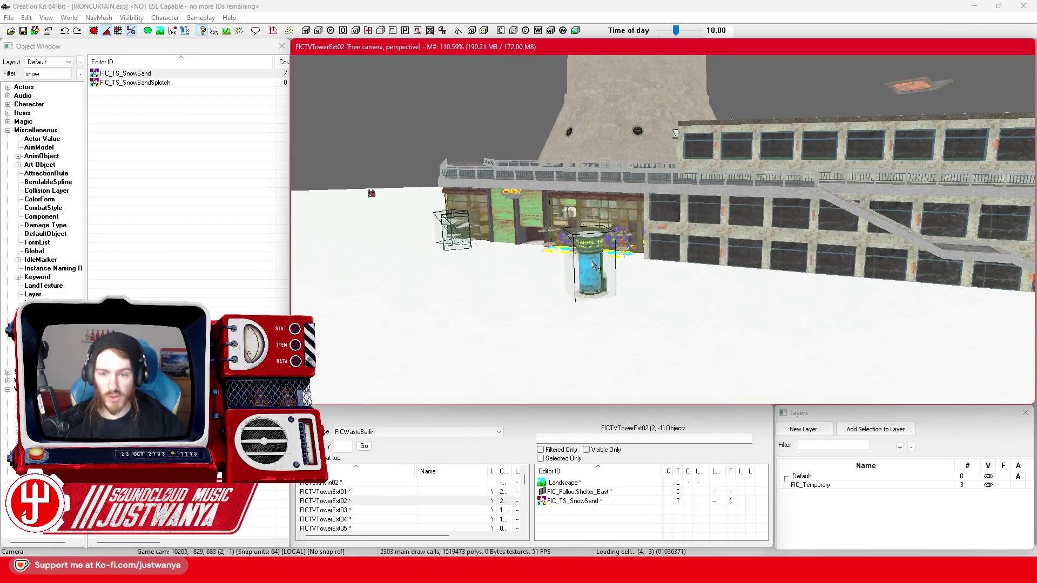
Select the shelter in front of the tower-base building and save the IRONCURTAIN plugin
click(594, 265)
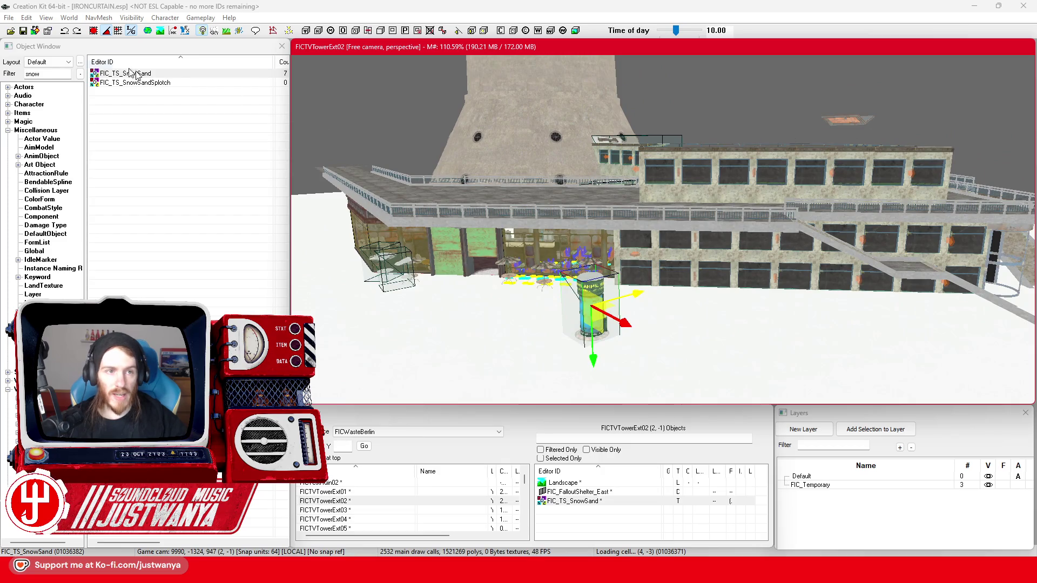
click(24, 31)
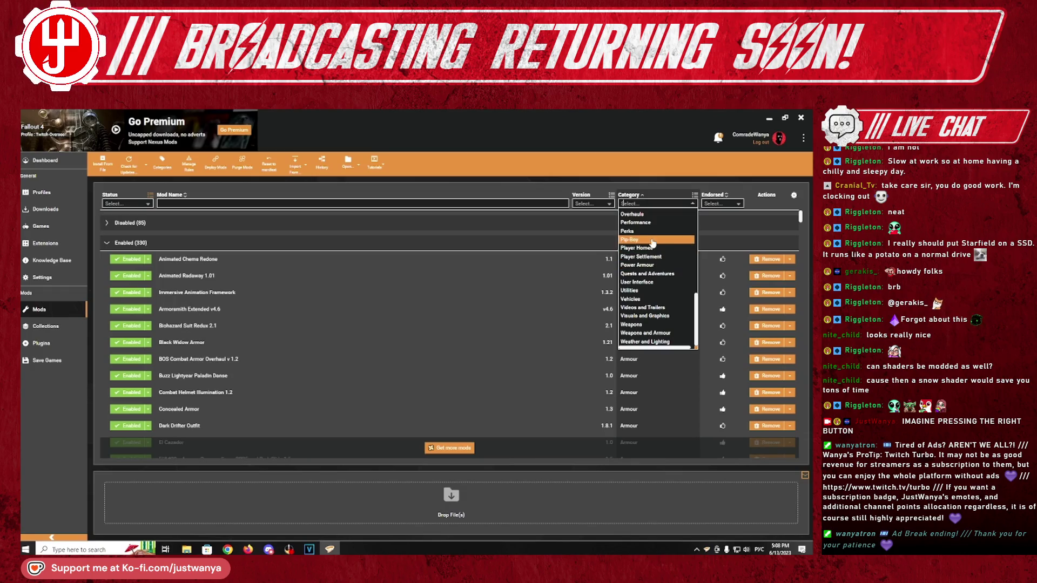
Disable Fallout 4 Performance Optimization using the Performance category filter, then switch to the modlist document
click(652, 226)
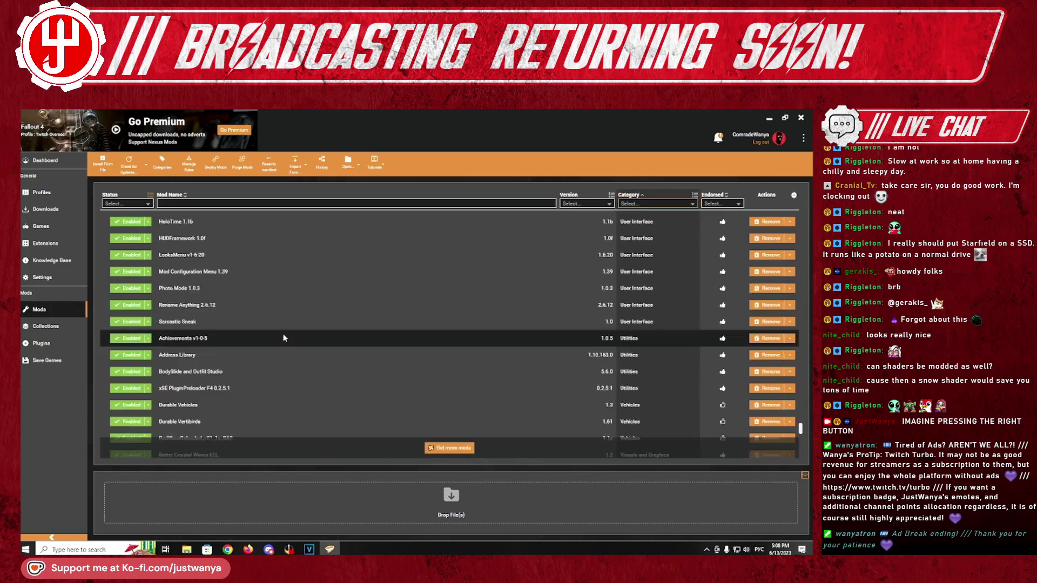
scroll(324, 330, down, 10)
scroll(285, 338, down, 2)
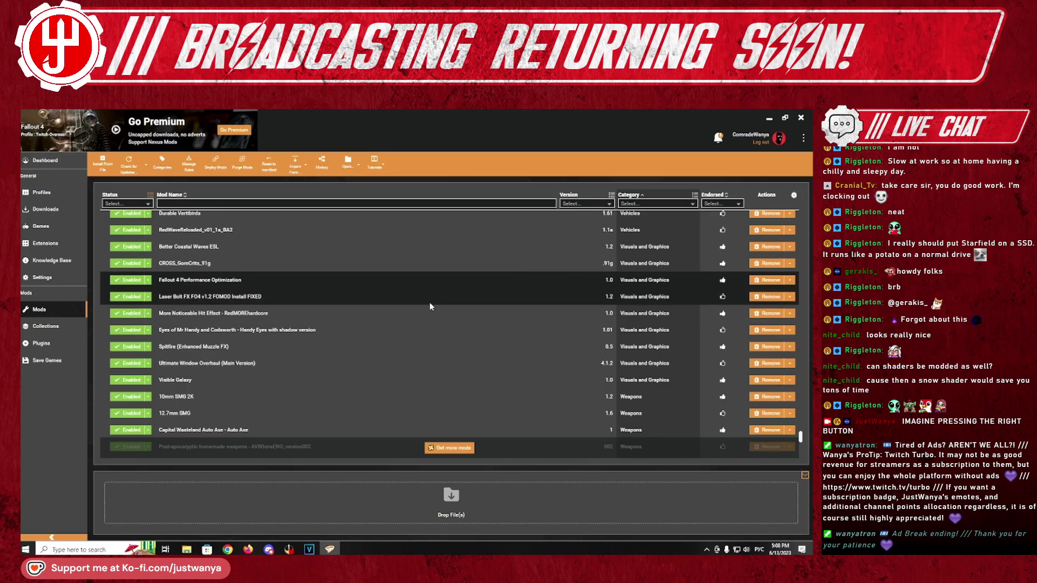
scroll(291, 311, up, 1)
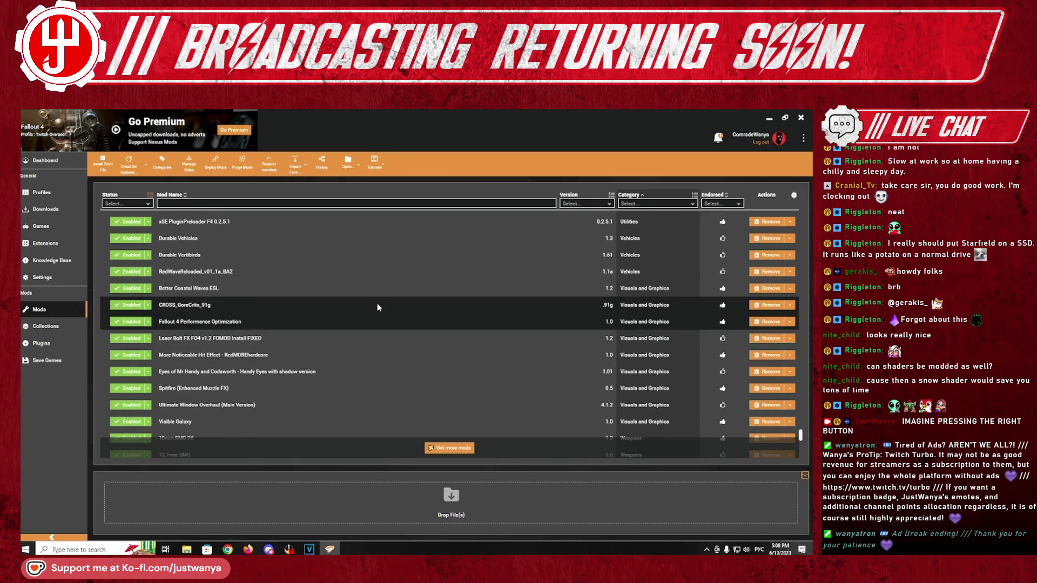
click(136, 326)
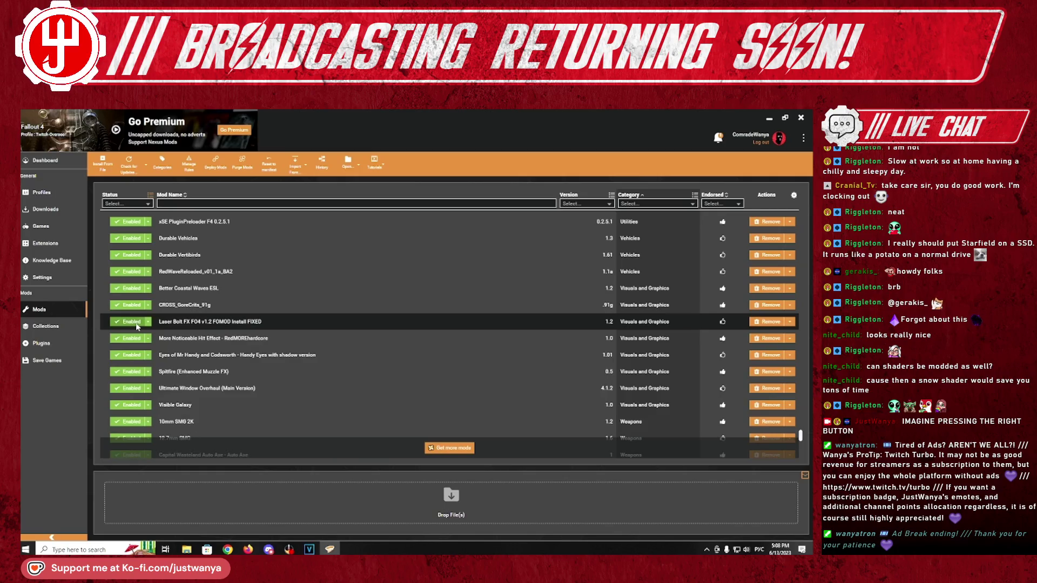
key(alt+Tab)
scroll(377, 354, down, 10)
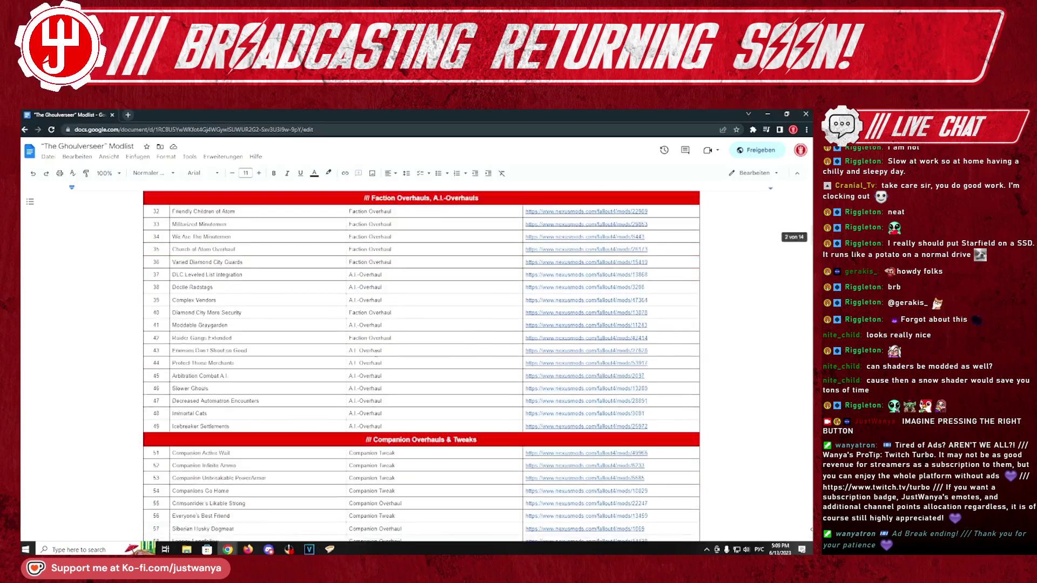
Scroll further down through 'The Ghoulverseer' modlist
scroll(377, 354, down, 20)
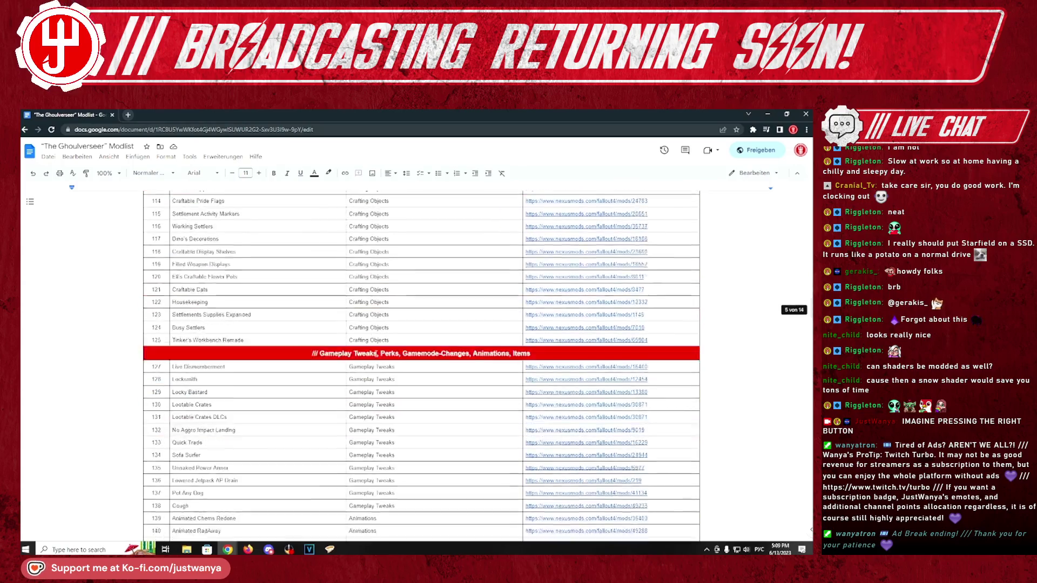
scroll(376, 351, down, 5)
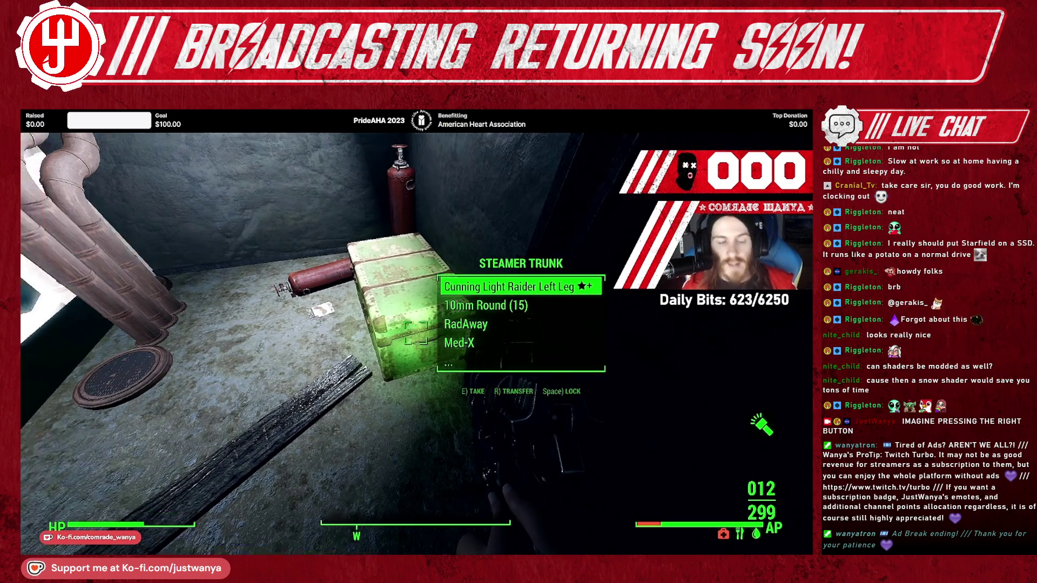
Take the Cunning Light Raider Left Leg, 15 10mm rounds and Tactical Hardened 10mm SMG from the trunk
key(e)
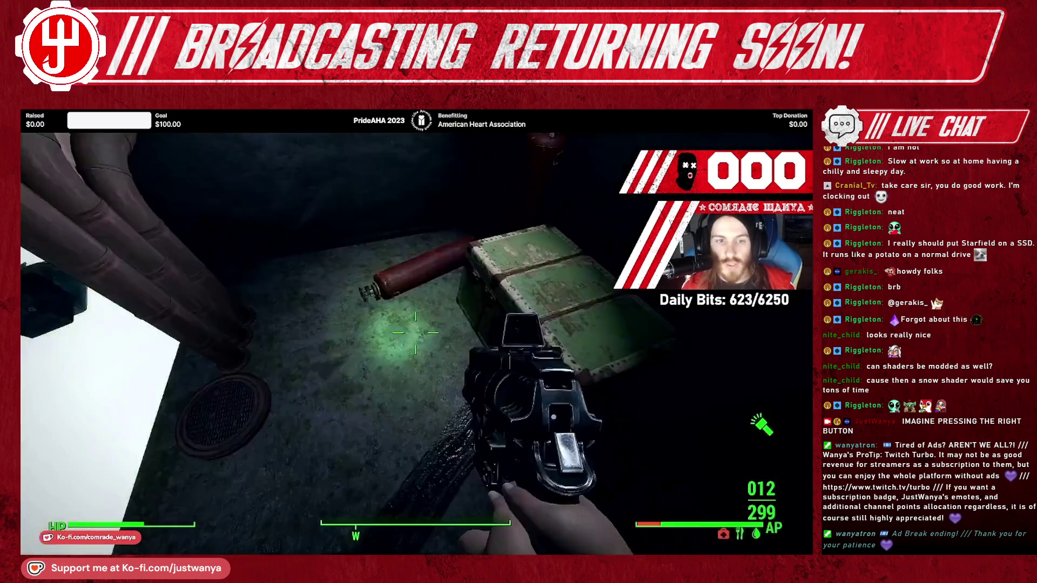
key(e)
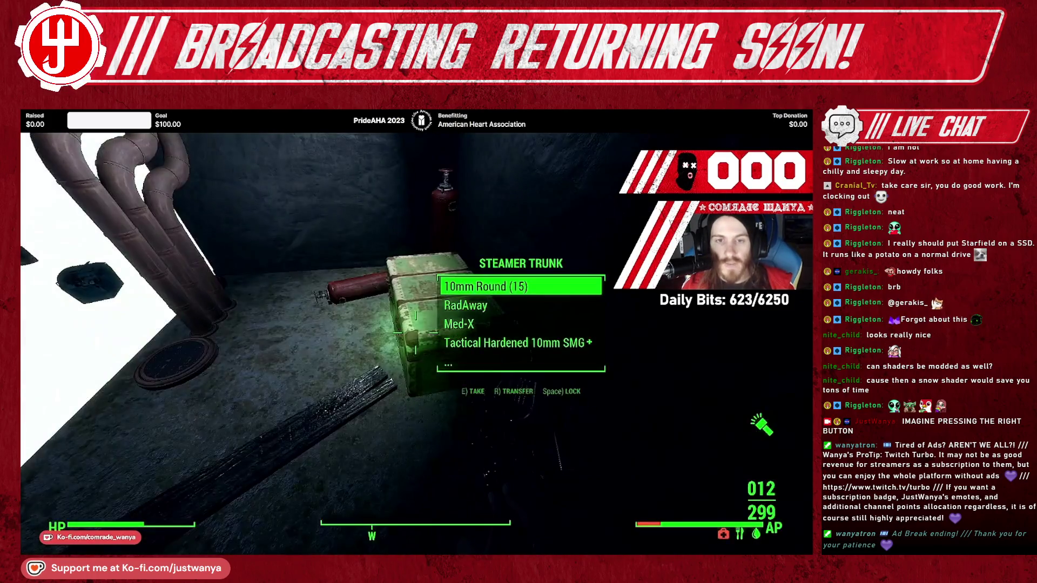
key(e)
key(Down)
key(Down)
key(e)
key(e)
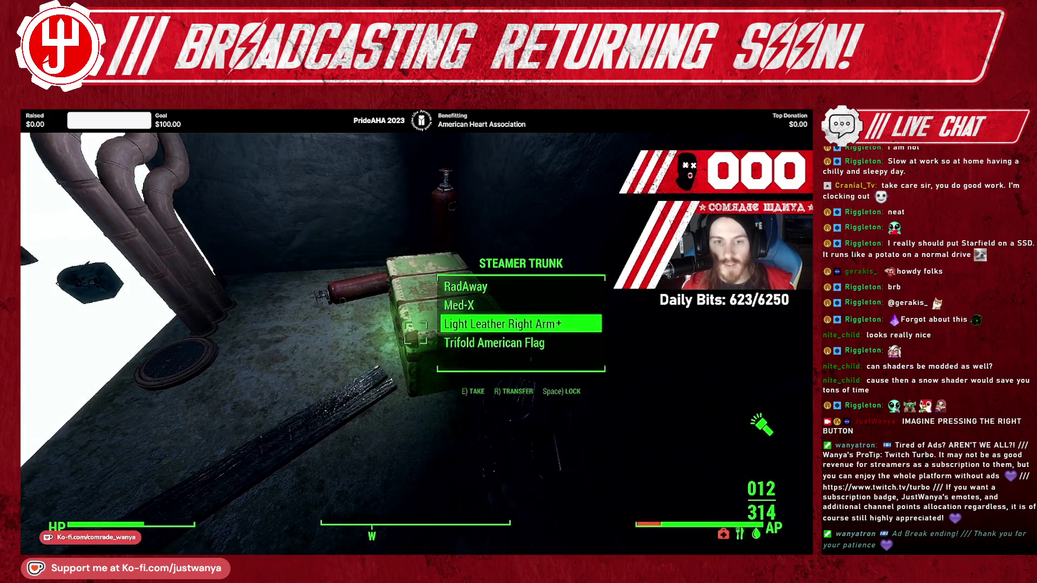
key(Up)
key(Up)
key(e)
key(e)
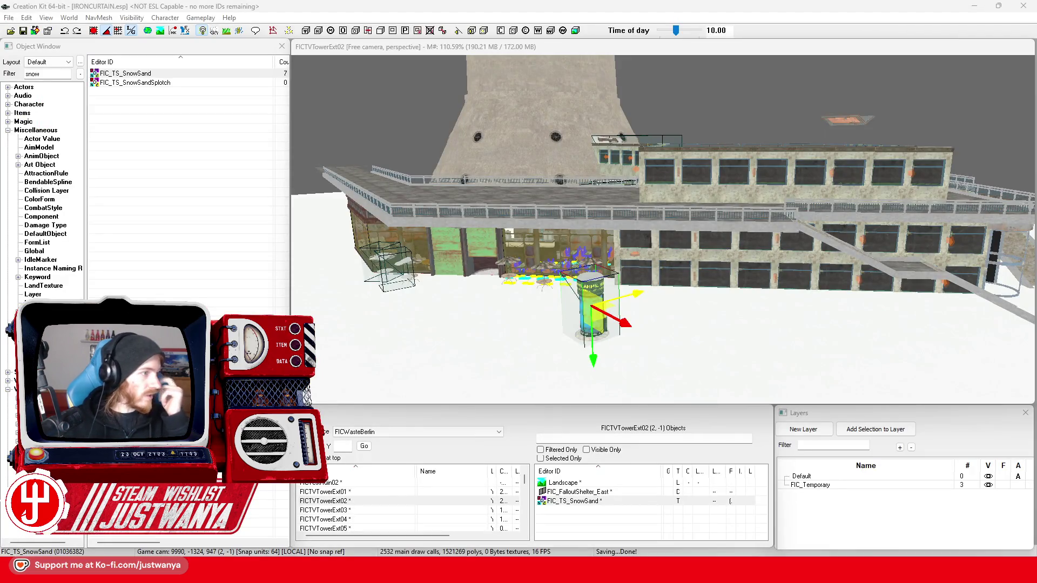
Look up and down the tower shaft, inspect the base building's stairs, and save the plugin
click(756, 87)
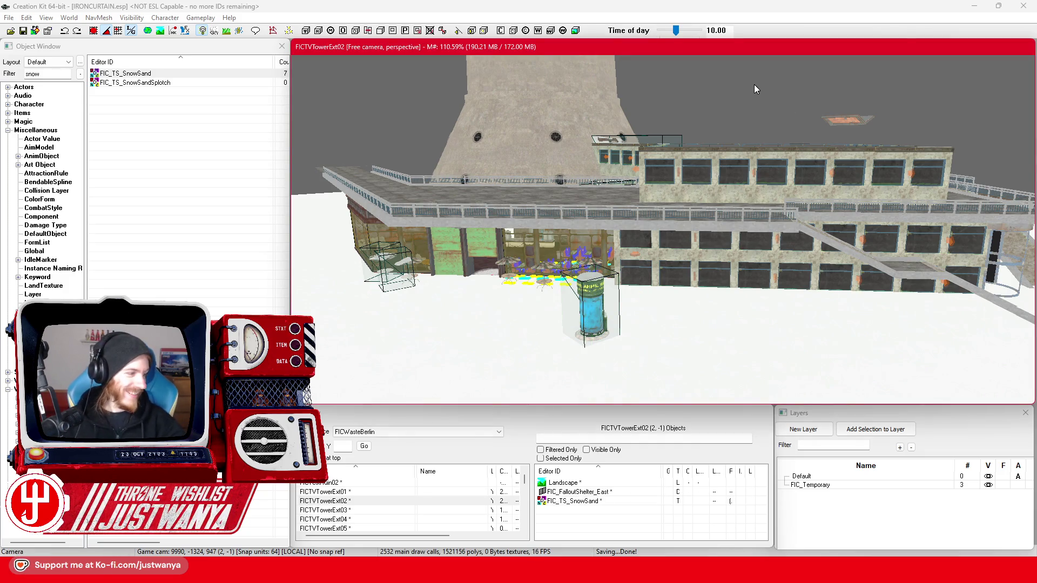
scroll(581, 300, down, 5)
scroll(598, 305, down, 3)
click(777, 222)
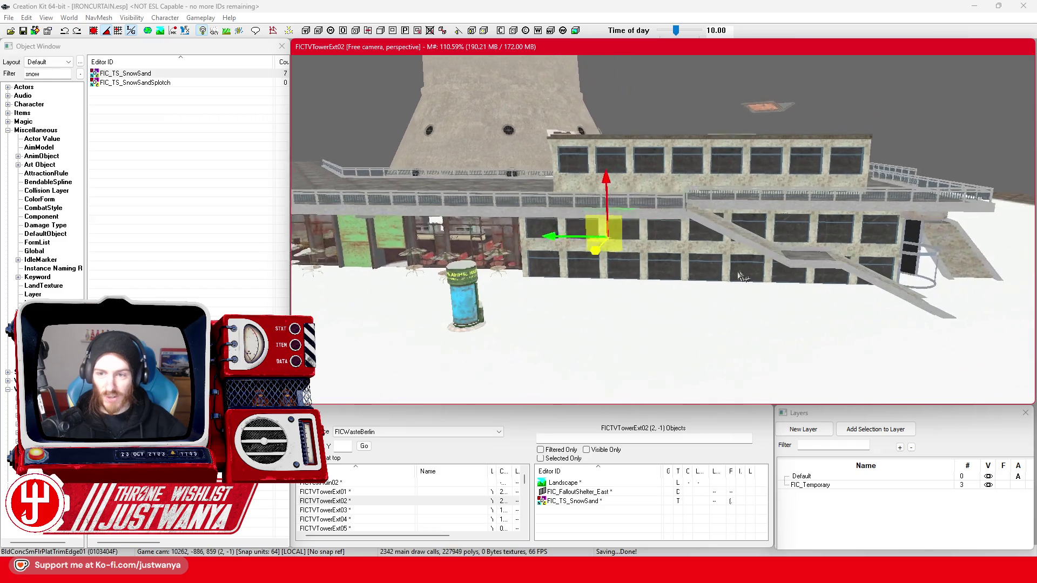
mouse_move(655, 274)
mouse_down()
mouse_move(559, 238)
mouse_move(612, 260)
mouse_move(621, 332)
mouse_up()
mouse_move(612, 189)
mouse_down()
mouse_move(477, 300)
mouse_move(474, 253)
mouse_move(462, 251)
mouse_move(461, 267)
mouse_up()
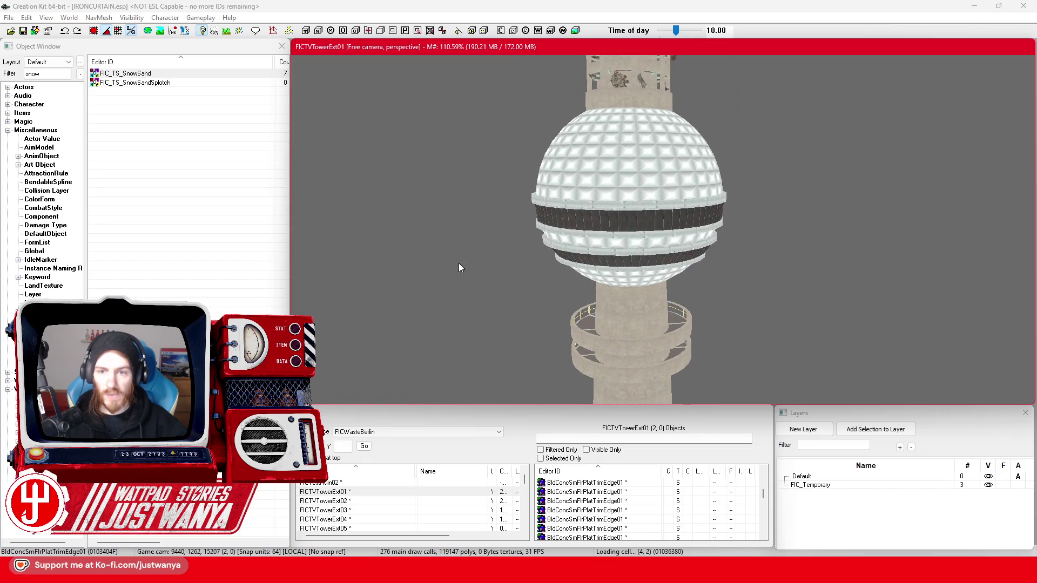
mouse_move(477, 319)
mouse_down()
mouse_move(481, 331)
mouse_move(465, 144)
mouse_up()
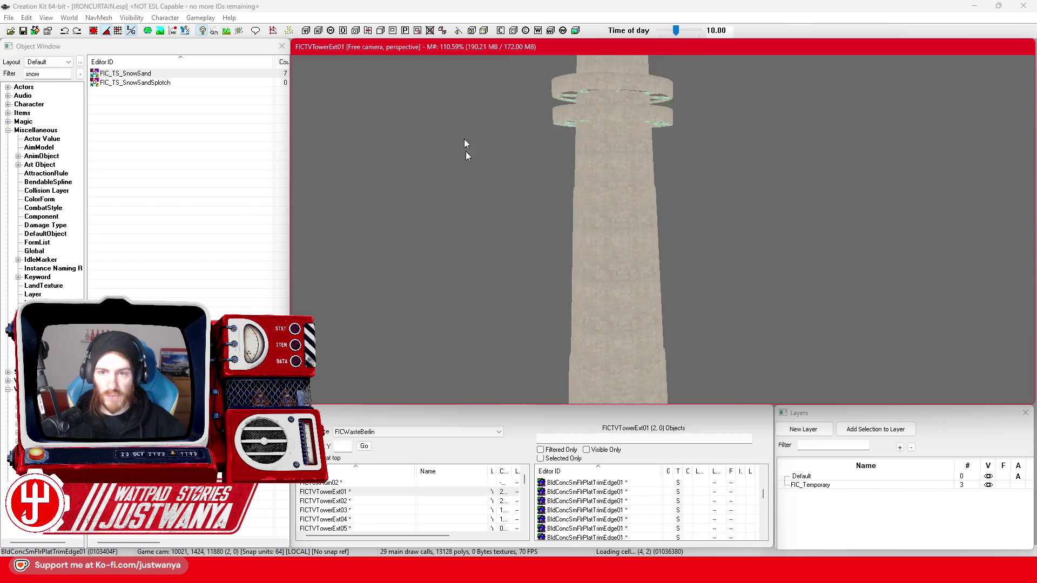
mouse_move(497, 320)
mouse_down()
mouse_move(507, 116)
mouse_move(540, 189)
mouse_up()
click(564, 244)
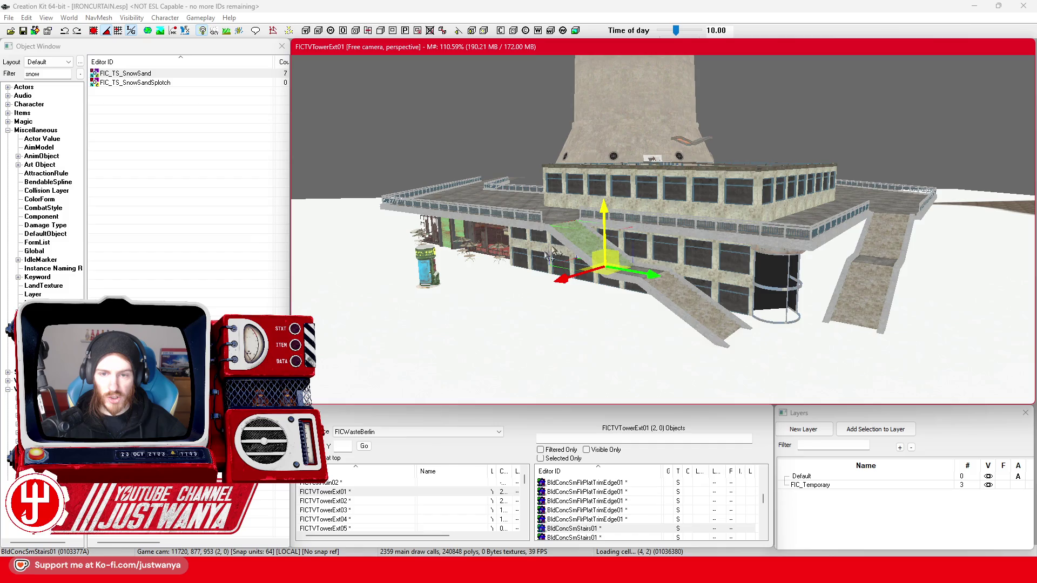
scroll(532, 273, down, 3)
drag(538, 274, 509, 274)
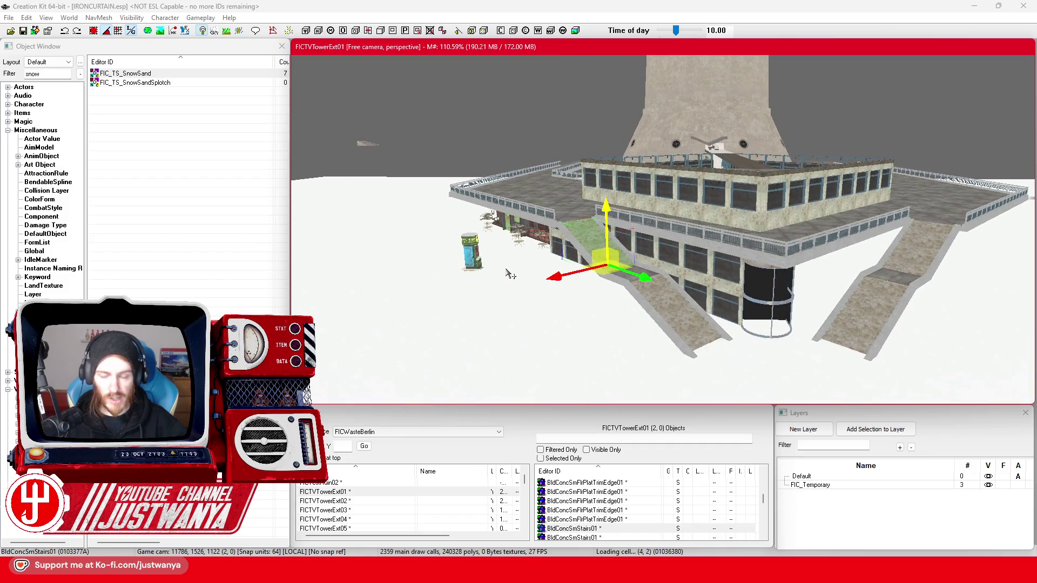
click(24, 33)
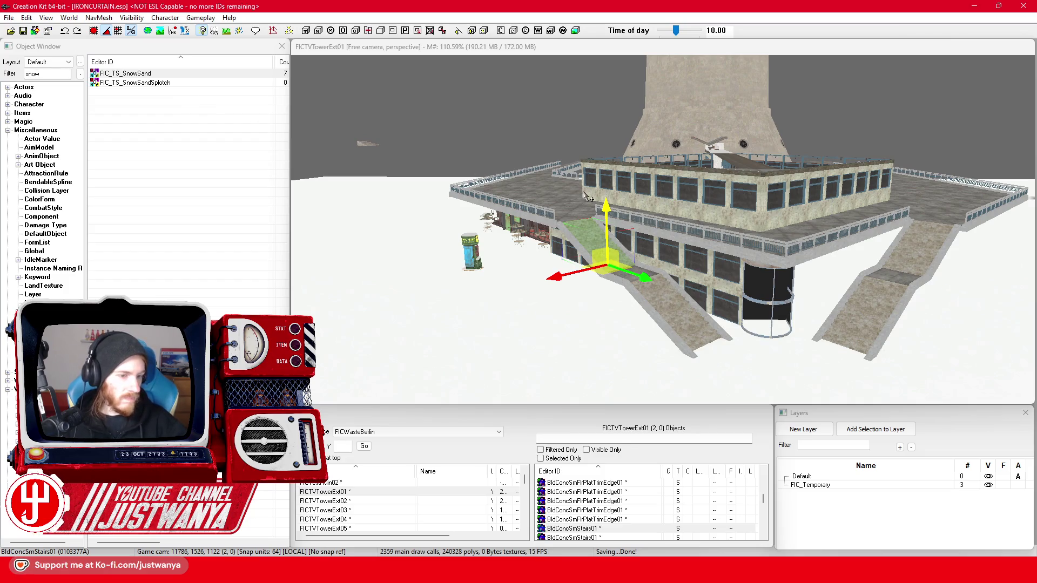
Move the view over the tower's roof walkway and select roof pieces along it
drag(565, 218, 760, 272)
scroll(702, 275, up, 5)
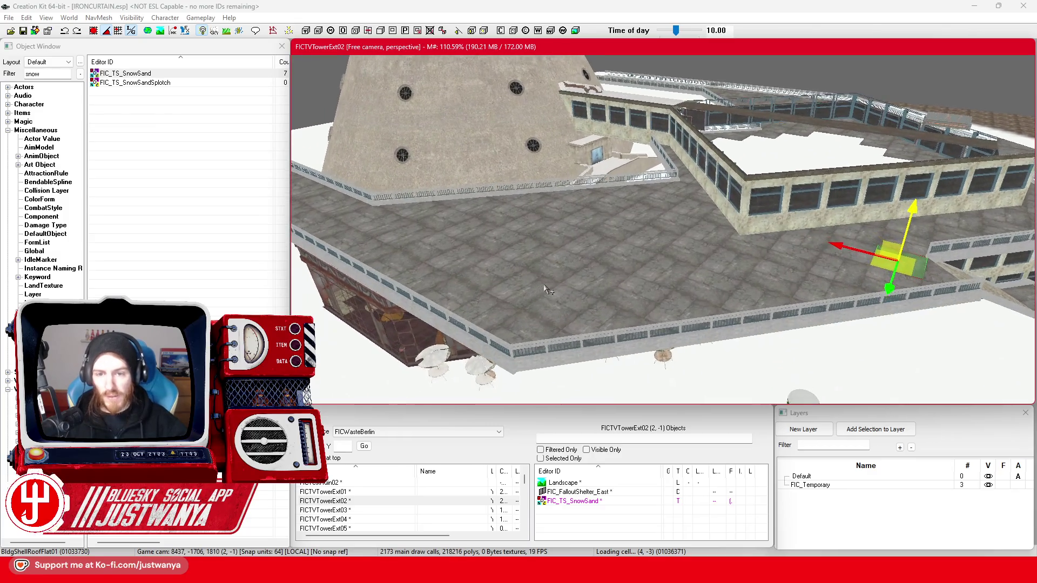
scroll(545, 290, up, 4)
click(545, 290)
scroll(534, 302, up, 2)
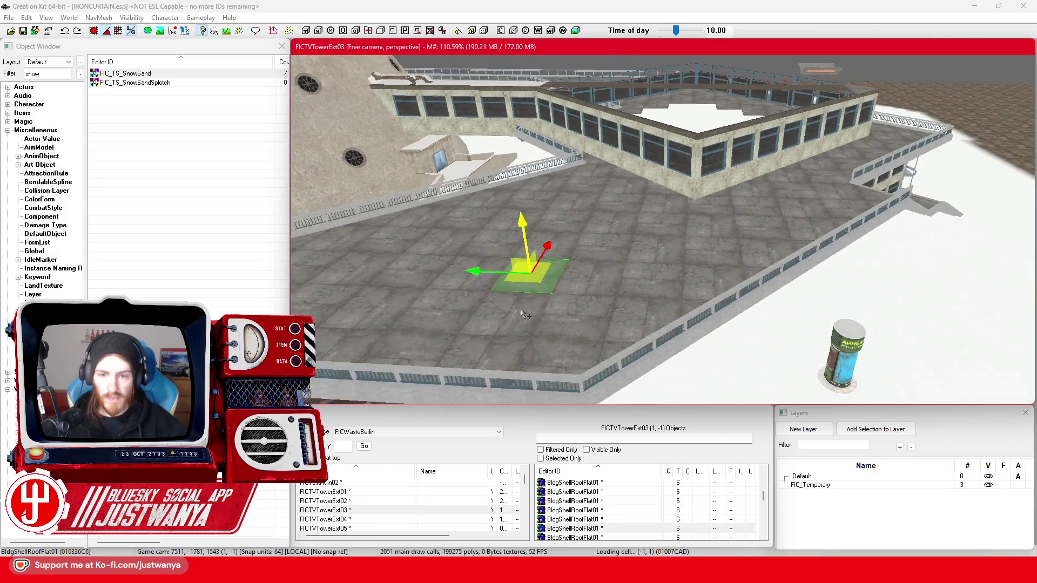
drag(523, 313, 832, 301)
click(603, 268)
Multi-select five concrete trim edge pieces along the walkway edge below the railing
drag(603, 268, 790, 270)
click(681, 327)
scroll(670, 302, up, 2)
scroll(594, 298, up, 4)
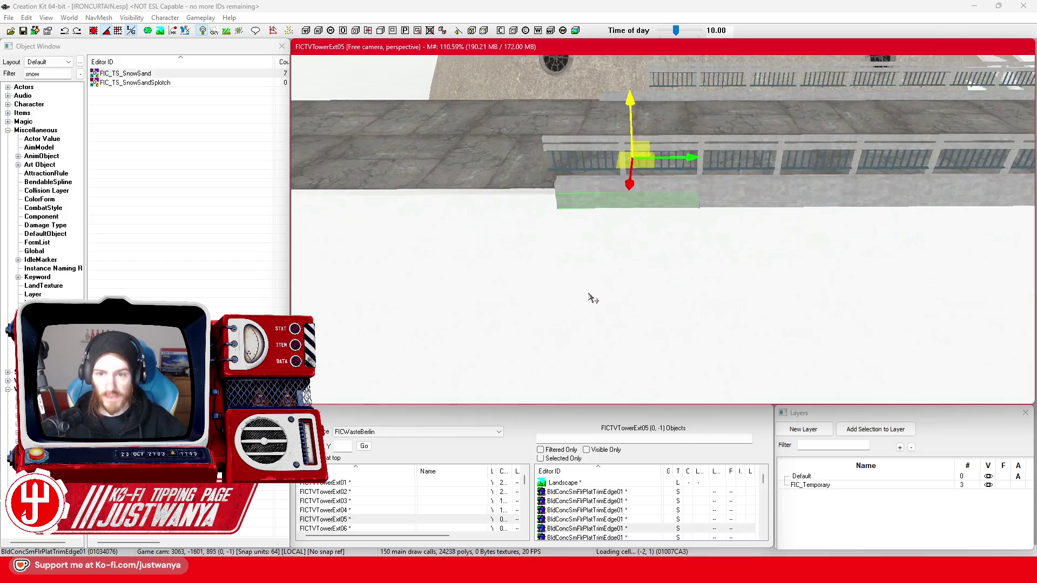
mouse_move(593, 297)
mouse_down()
mouse_move(639, 268)
mouse_move(662, 270)
mouse_move(588, 292)
mouse_move(702, 313)
mouse_move(539, 321)
mouse_move(608, 319)
mouse_up()
click(638, 199)
ctrl+click(561, 213)
ctrl+click(810, 265)
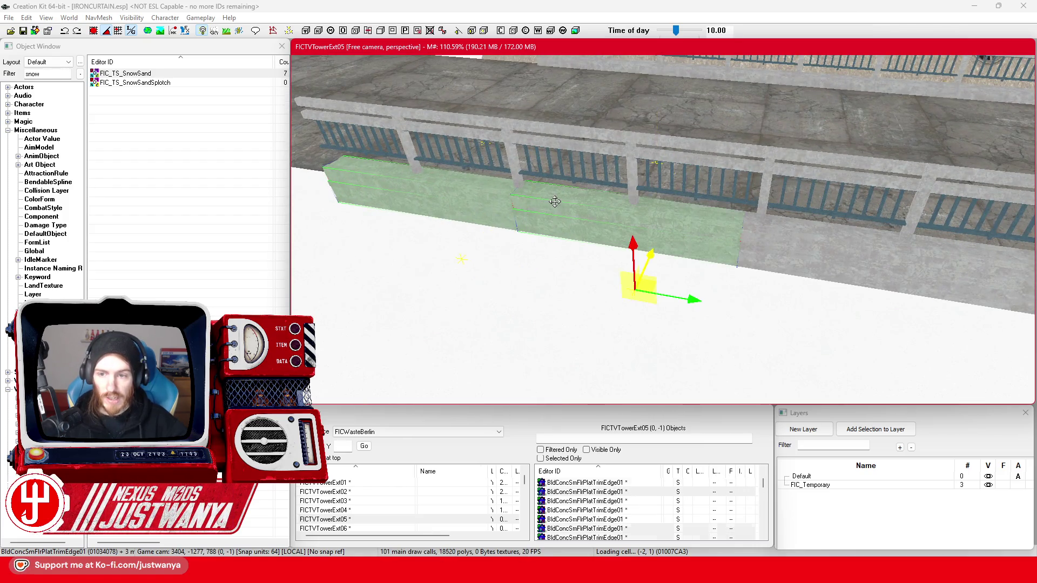
ctrl+click(891, 281)
ctrl+click(961, 294)
mouse_move(810, 324)
mouse_down()
mouse_move(668, 310)
mouse_move(700, 312)
mouse_up()
scroll(726, 322, down, 3)
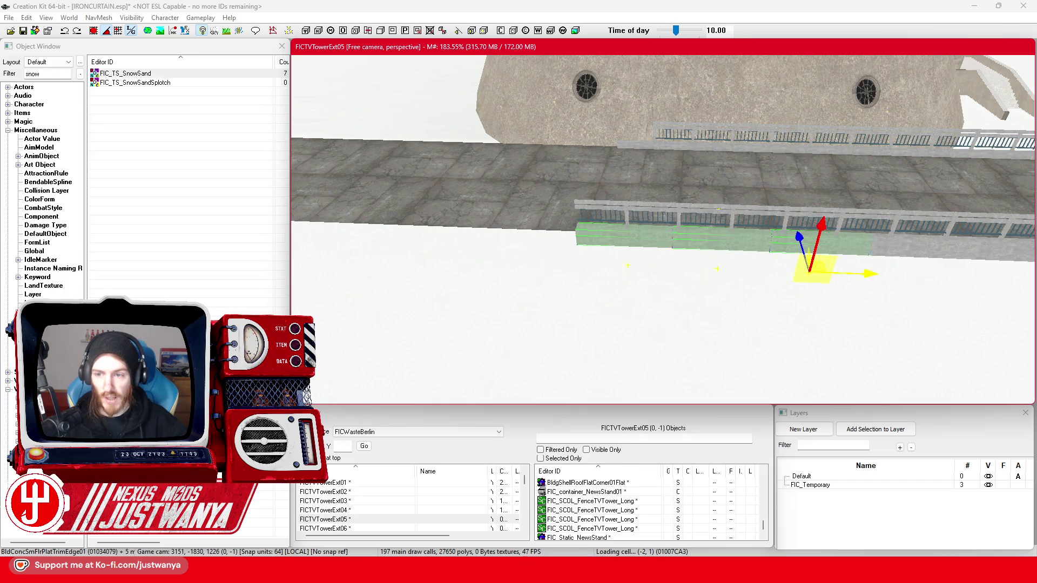
Slide the selected trim pieces left along the walkway, then nudge them right into alignment
drag(816, 267, 542, 260)
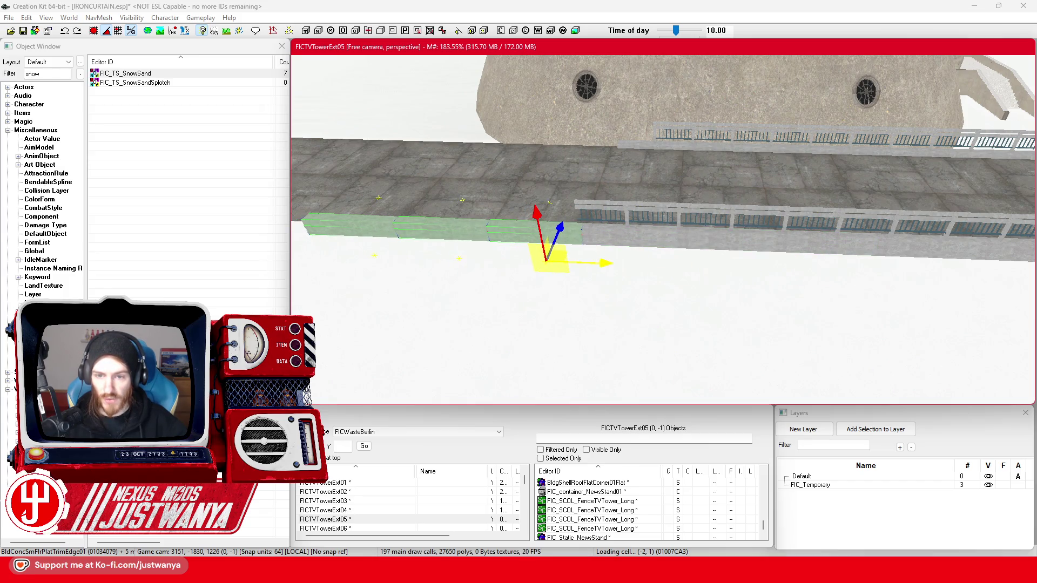
scroll(606, 259, up, 3)
scroll(675, 355, up, 5)
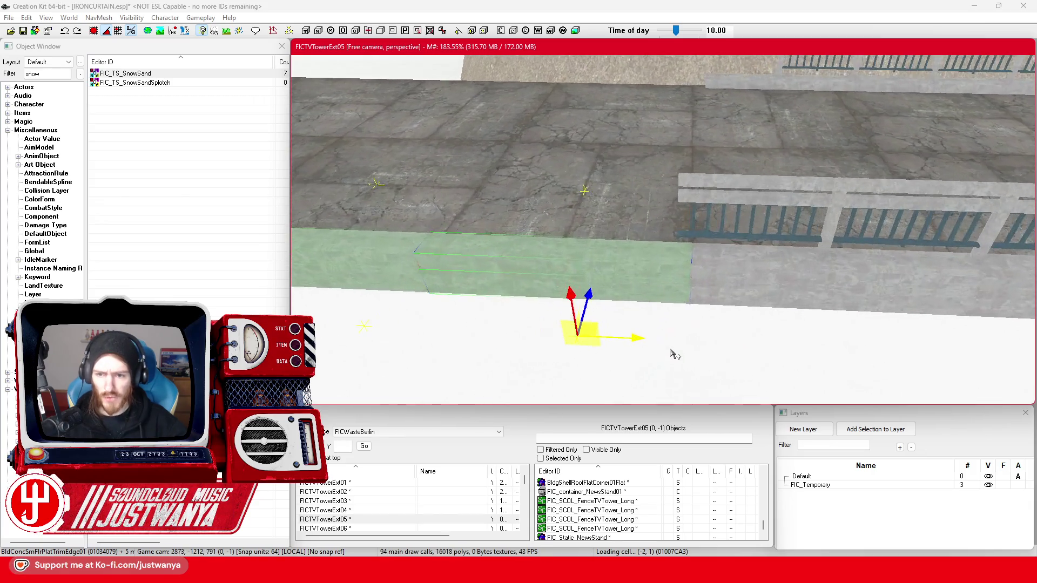
drag(565, 354, 568, 355)
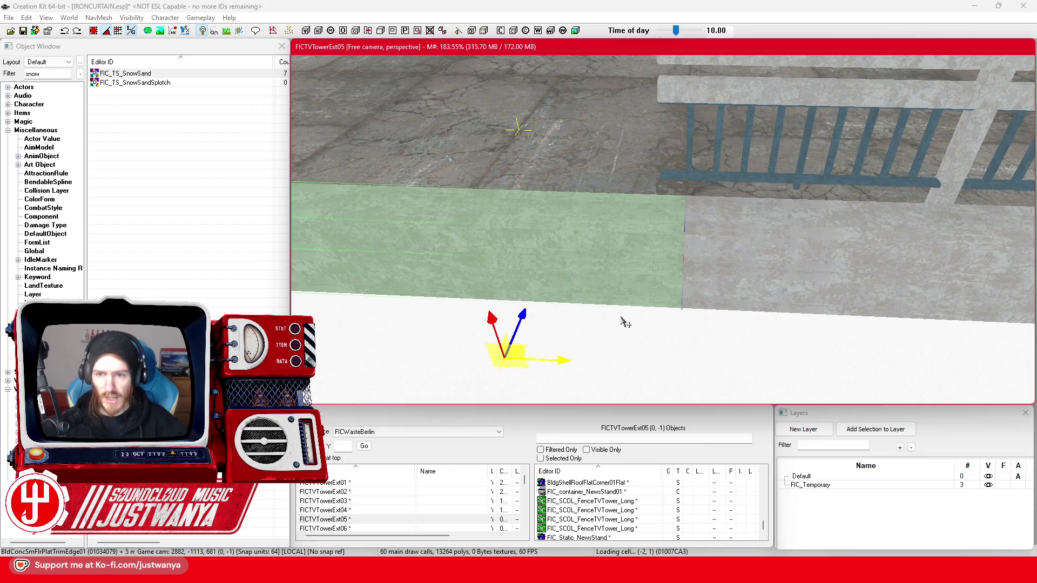
scroll(626, 320, down, 8)
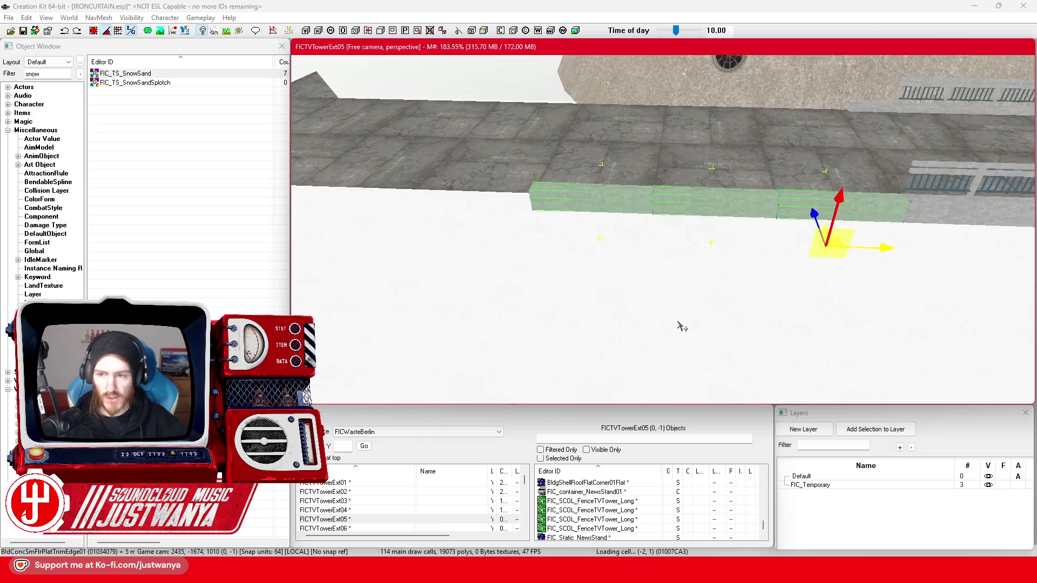
scroll(680, 325, down, 4)
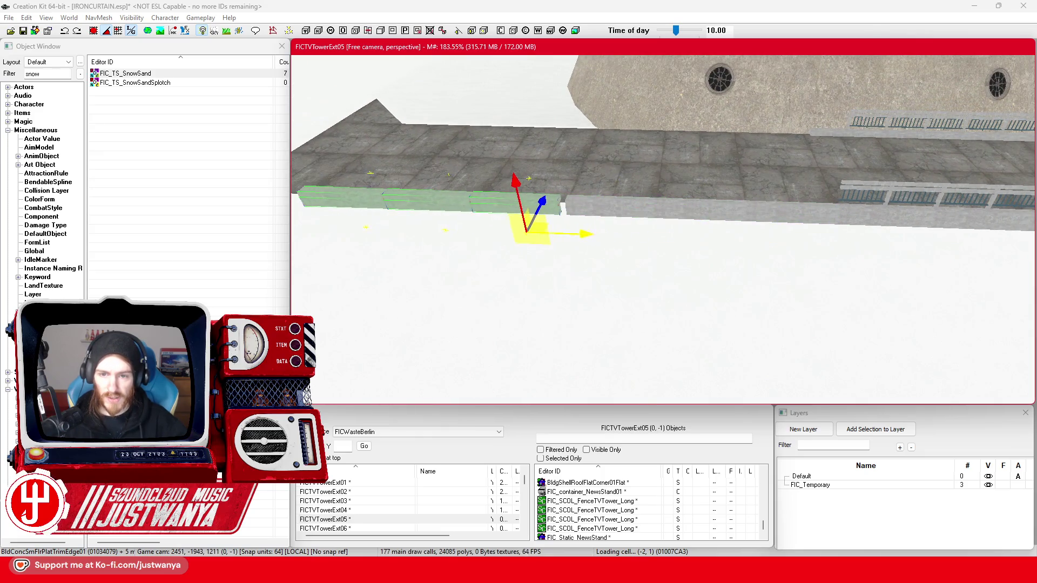
Slide a single remaining trim piece left so it meets the others
drag(572, 236, 625, 238)
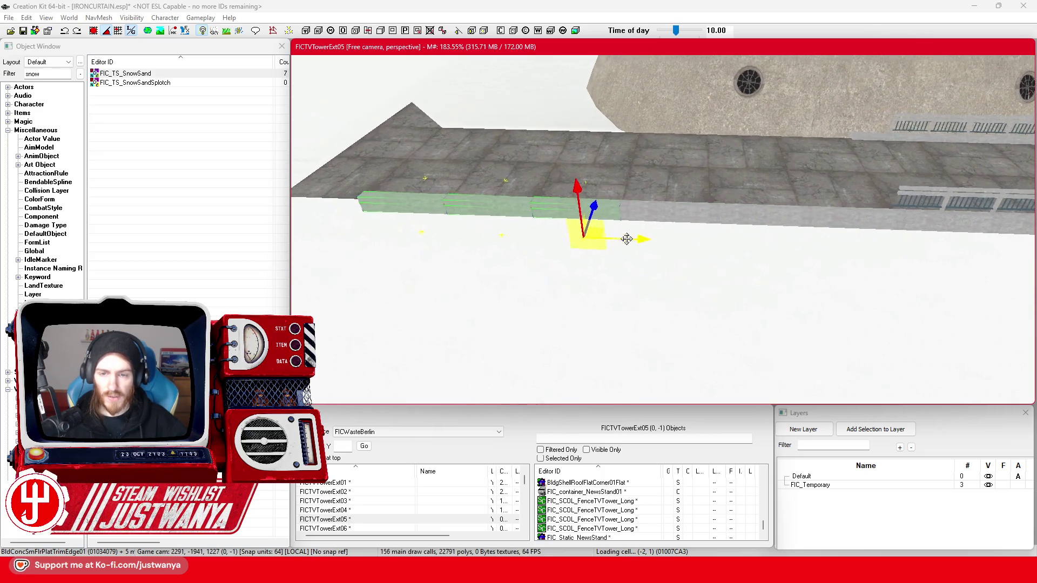
scroll(625, 239, up, 5)
scroll(616, 242, up, 5)
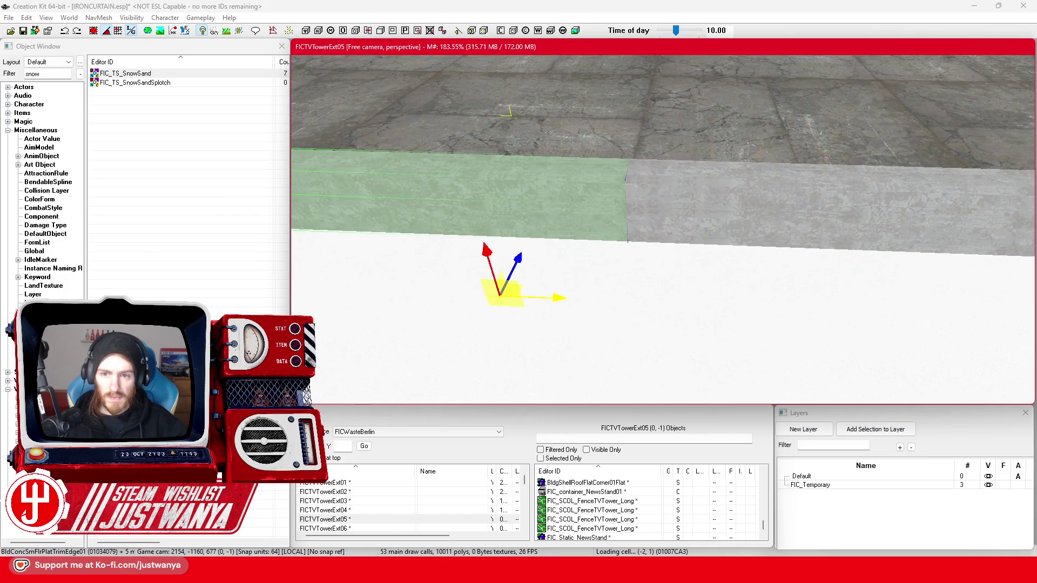
scroll(575, 296, down, 5)
scroll(606, 312, down, 5)
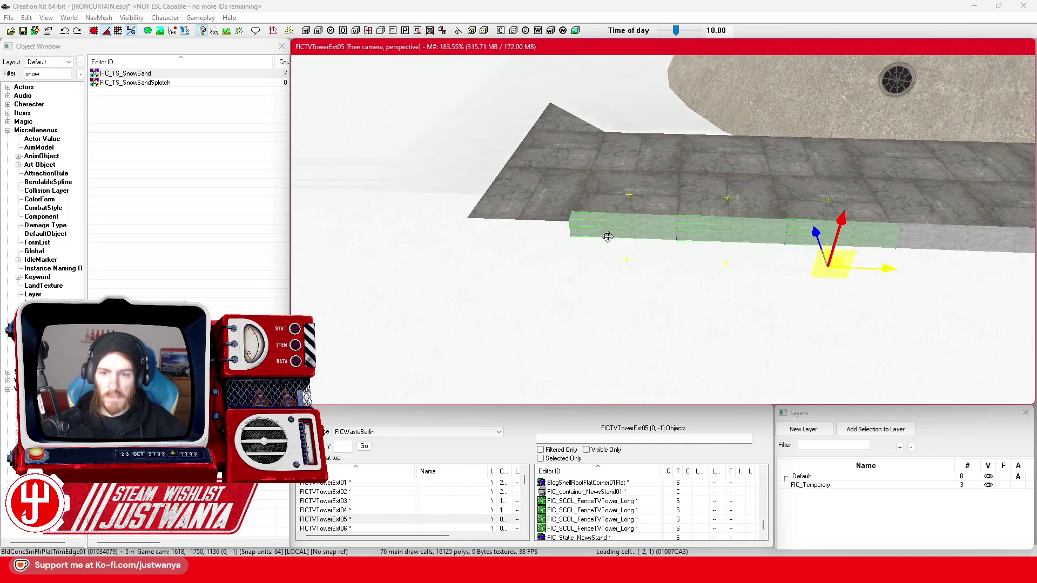
scroll(607, 237, up, 3)
click(552, 209)
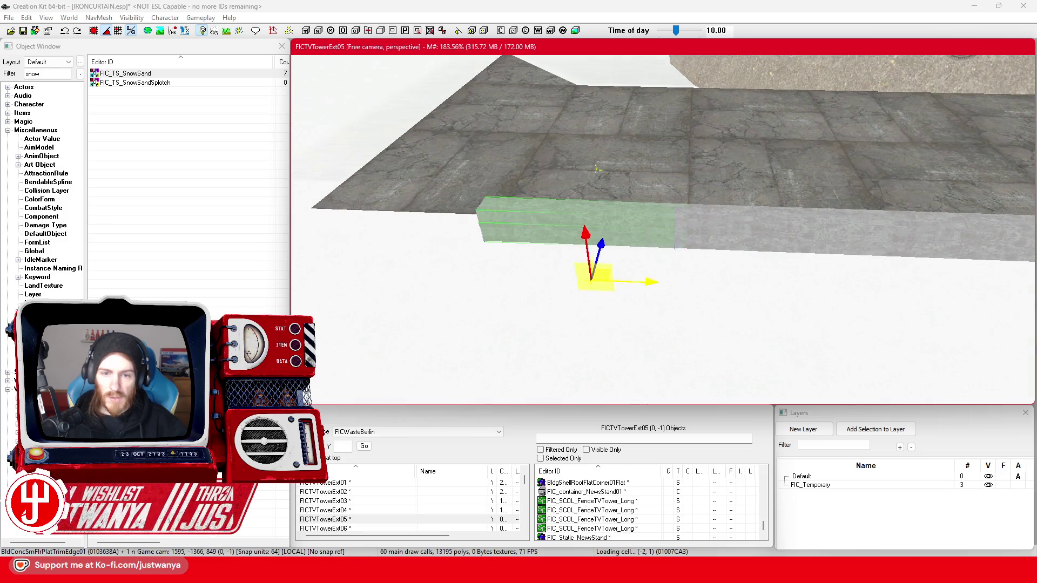
drag(596, 168, 442, 164)
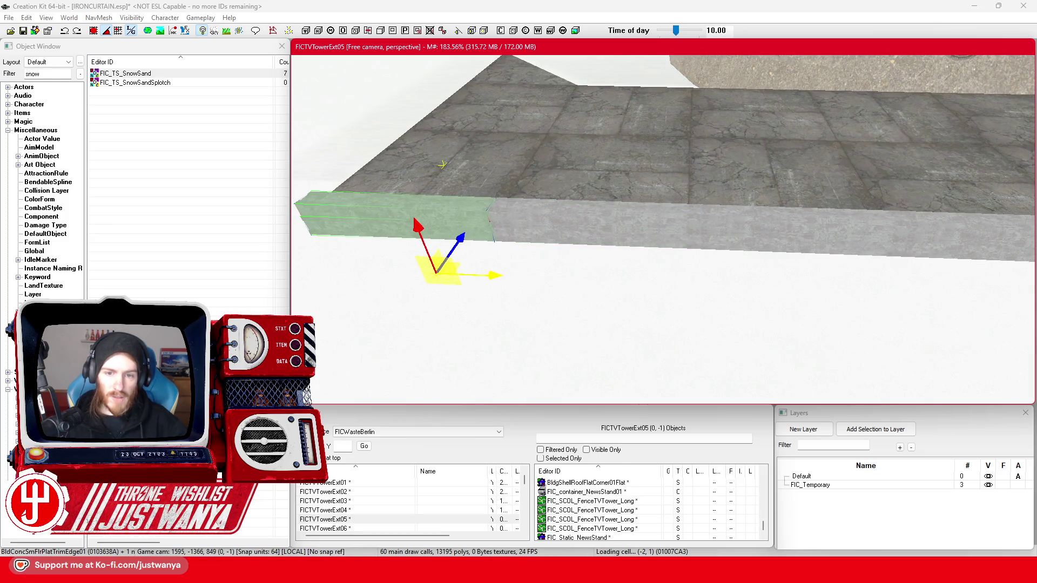
click(647, 173)
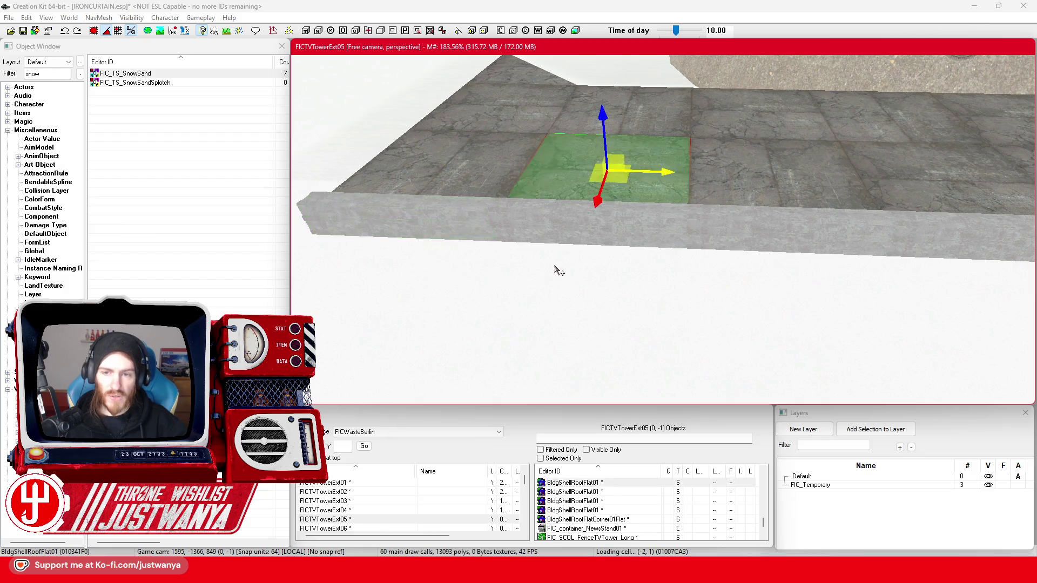
Select three trim edge pieces in the next cell and slide them right along the edge
scroll(654, 253, down, 5)
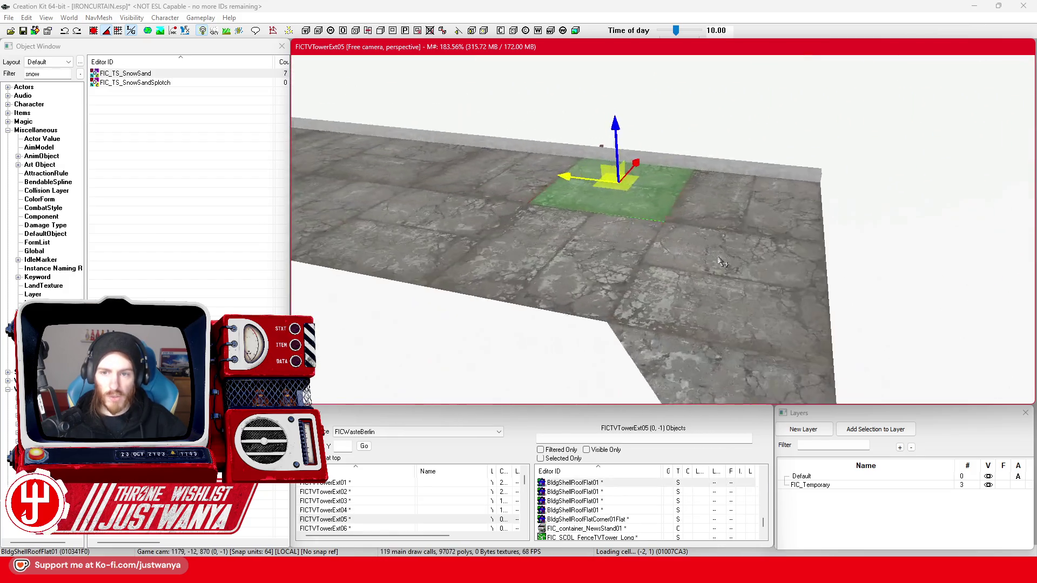
click(719, 264)
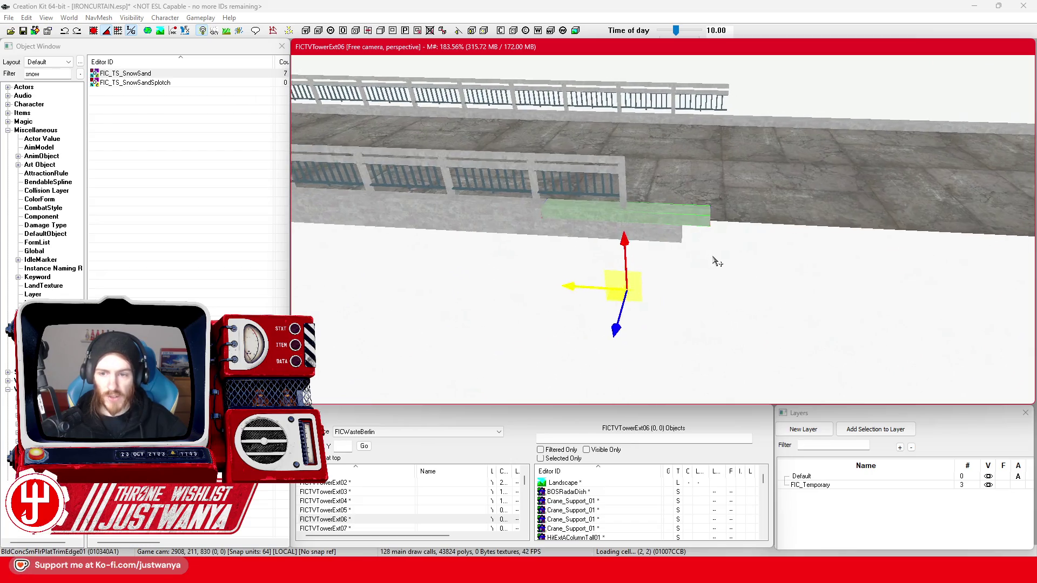
ctrl+click(510, 217)
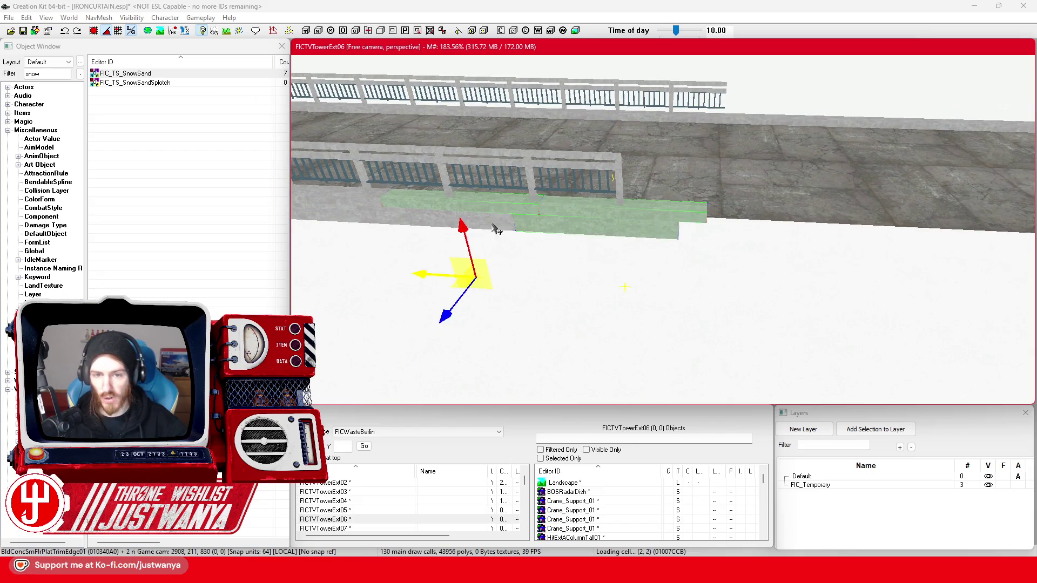
ctrl+click(497, 227)
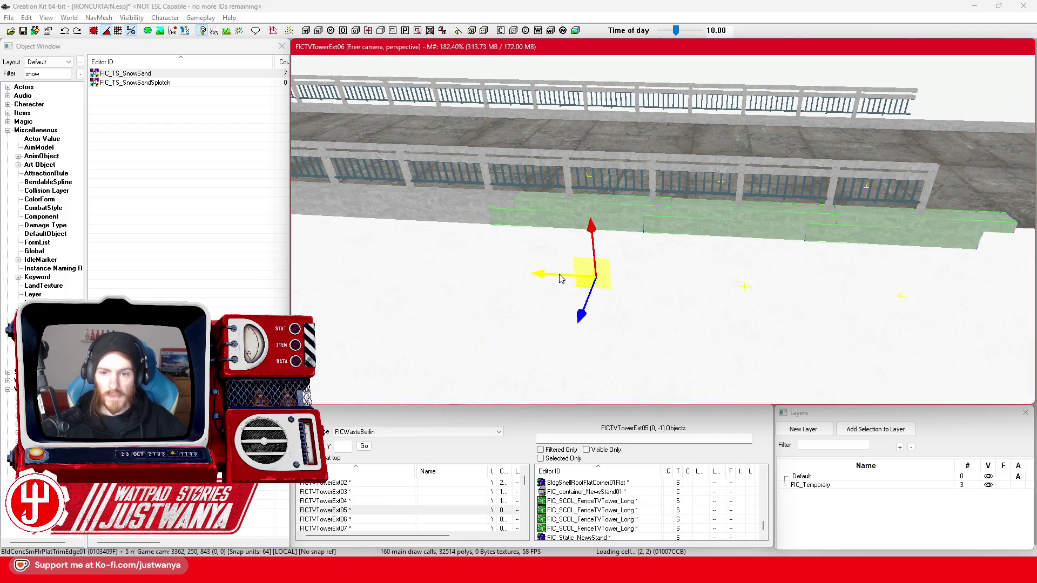
scroll(686, 273, up, 3)
drag(463, 307, 711, 324)
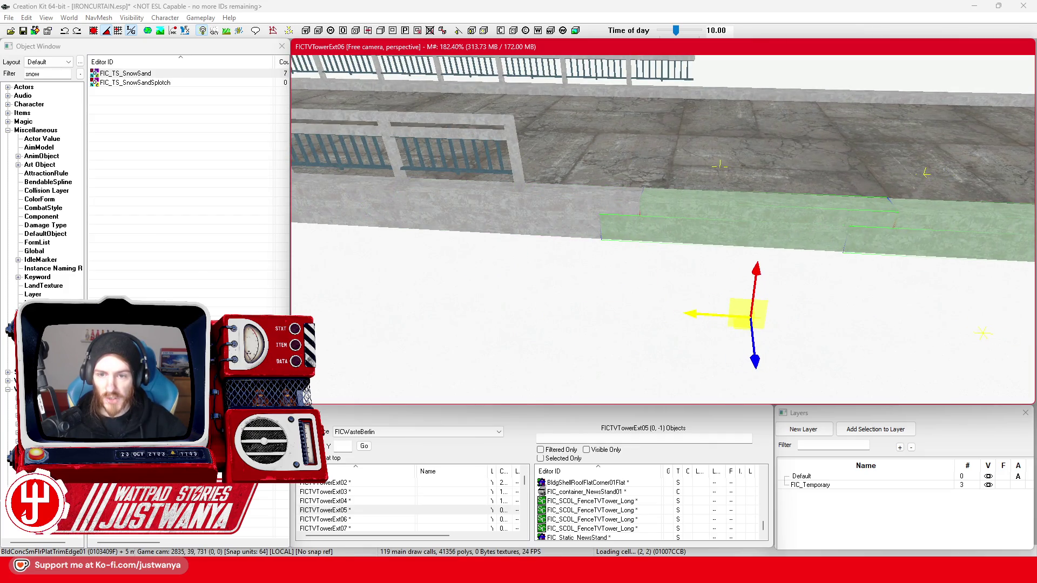
scroll(683, 303, up, 5)
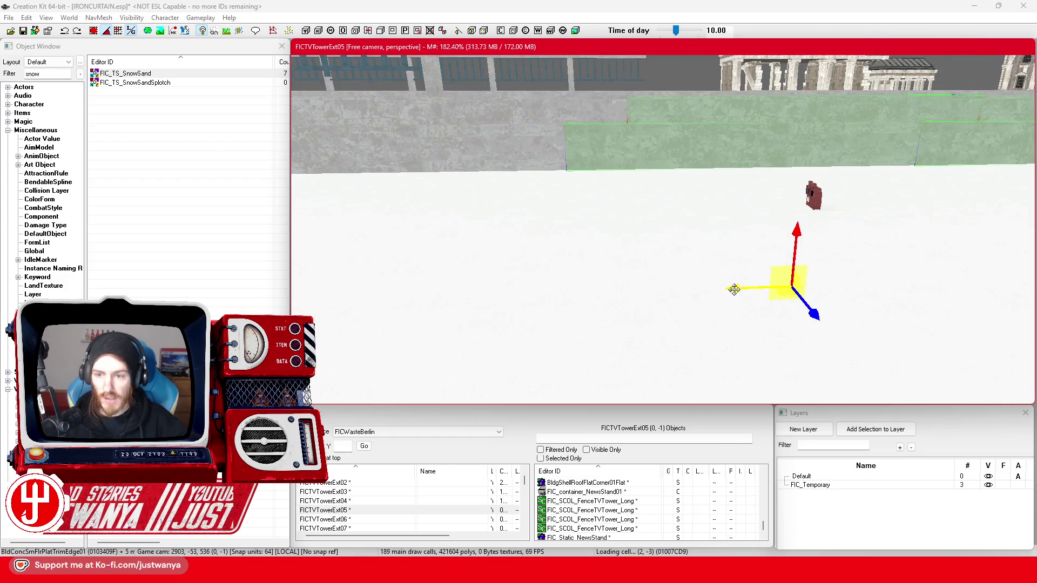
Frame the moved trim pieces and the long railing to check the trim line
key(f)
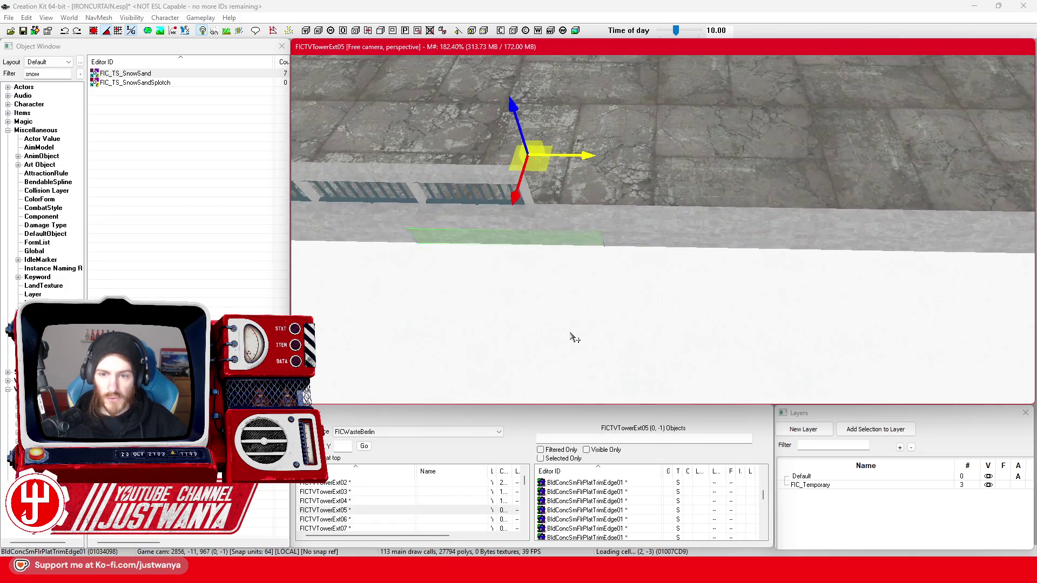
ctrl+click(575, 211)
key(f)
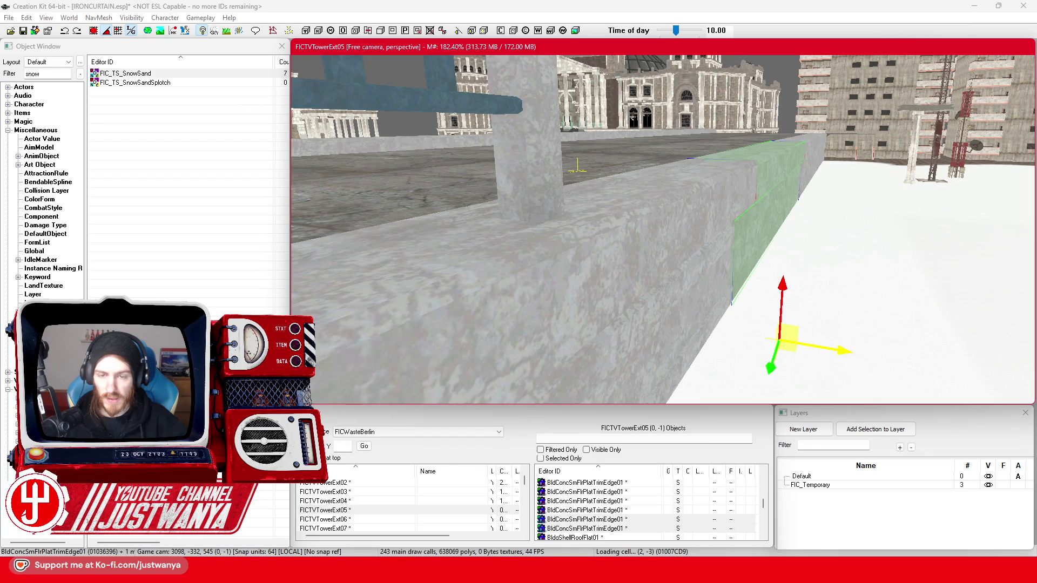
click(673, 271)
key(f)
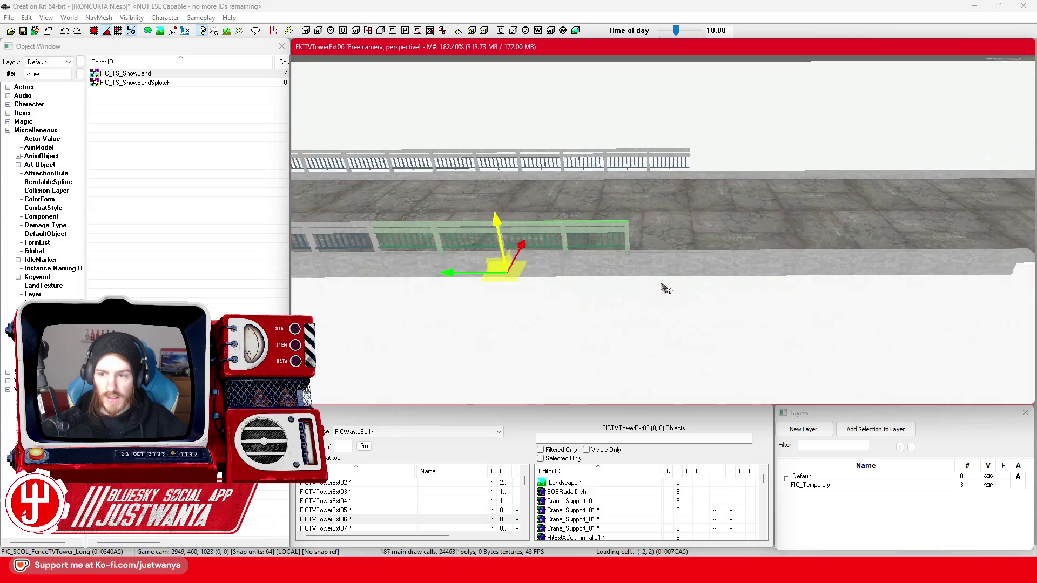
click(601, 294)
Select two roof floor tiles at the walkway's end and move them outward onto the snow
key(f)
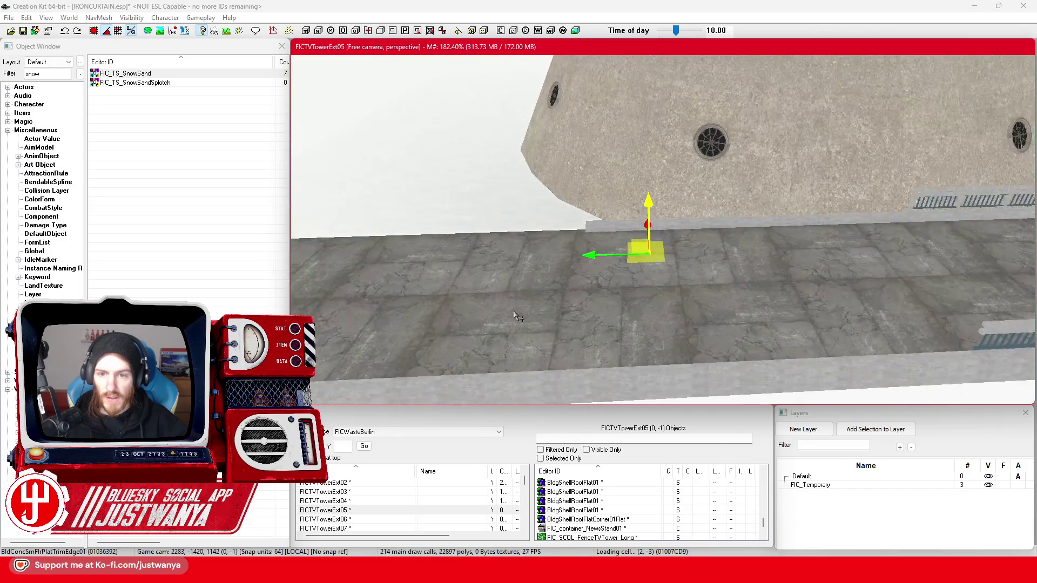
drag(517, 315, 590, 308)
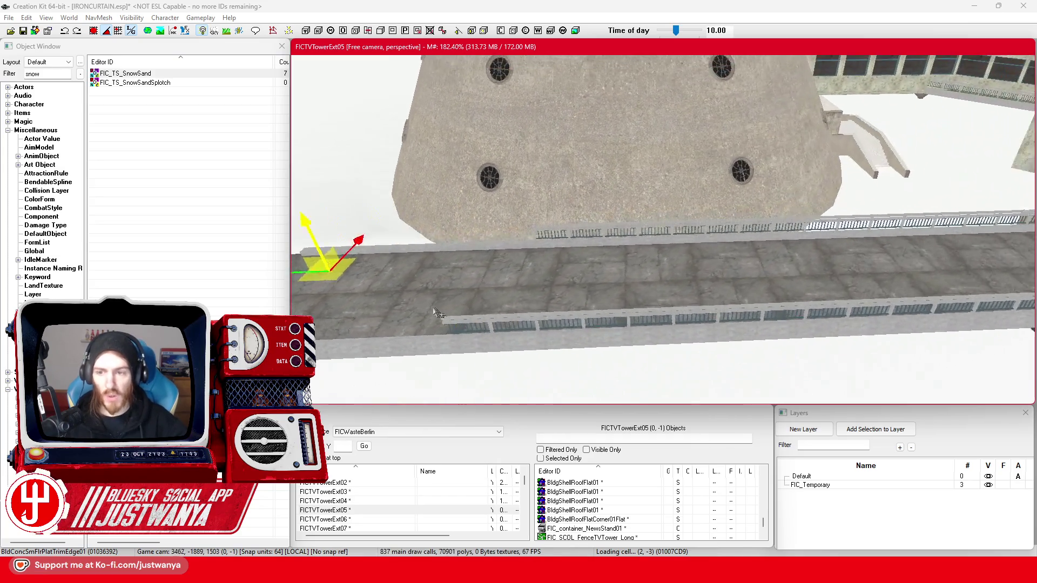
click(589, 275)
click(643, 264)
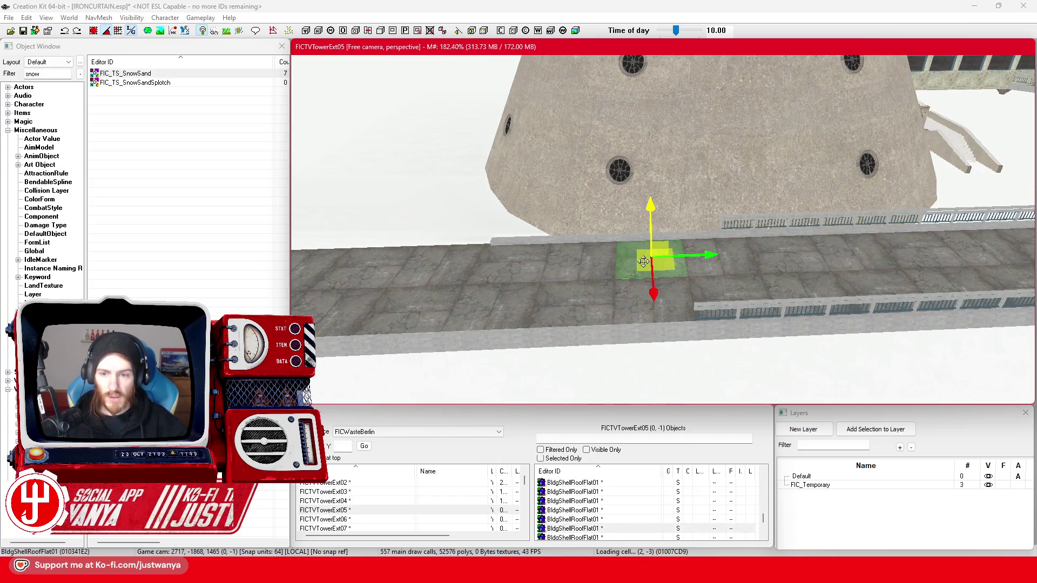
click(766, 276)
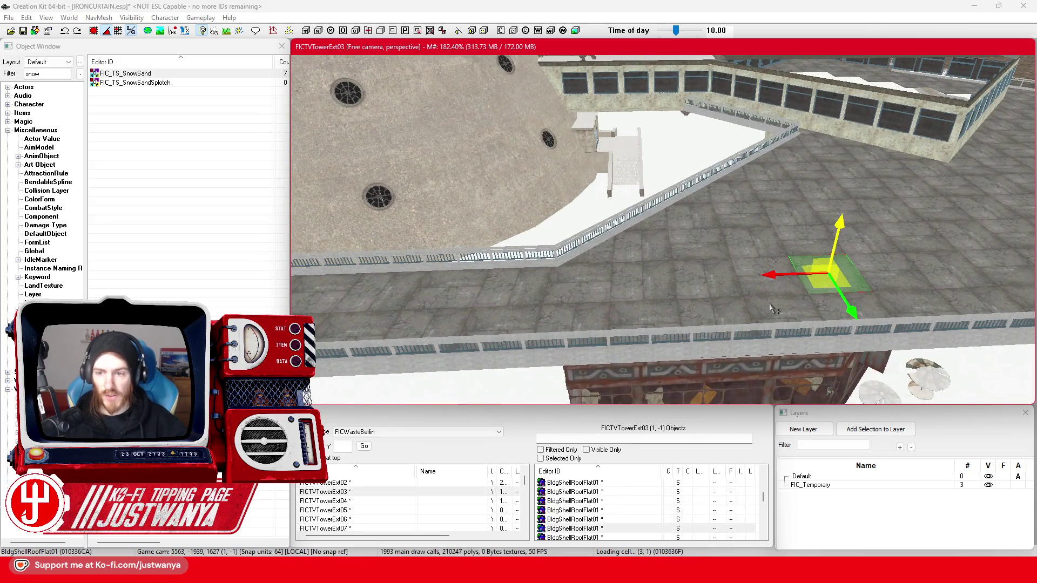
click(643, 242)
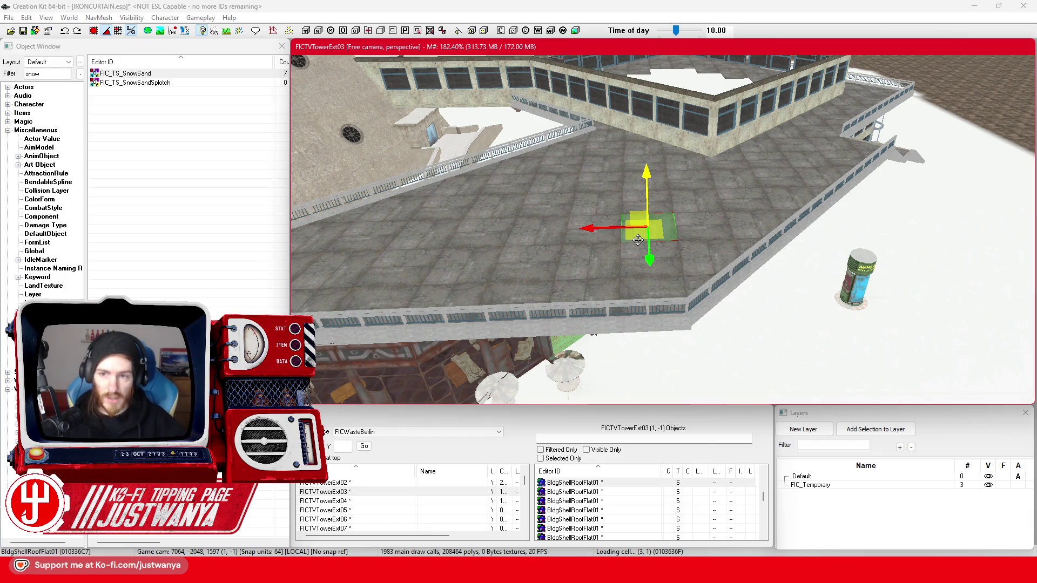
key(w)
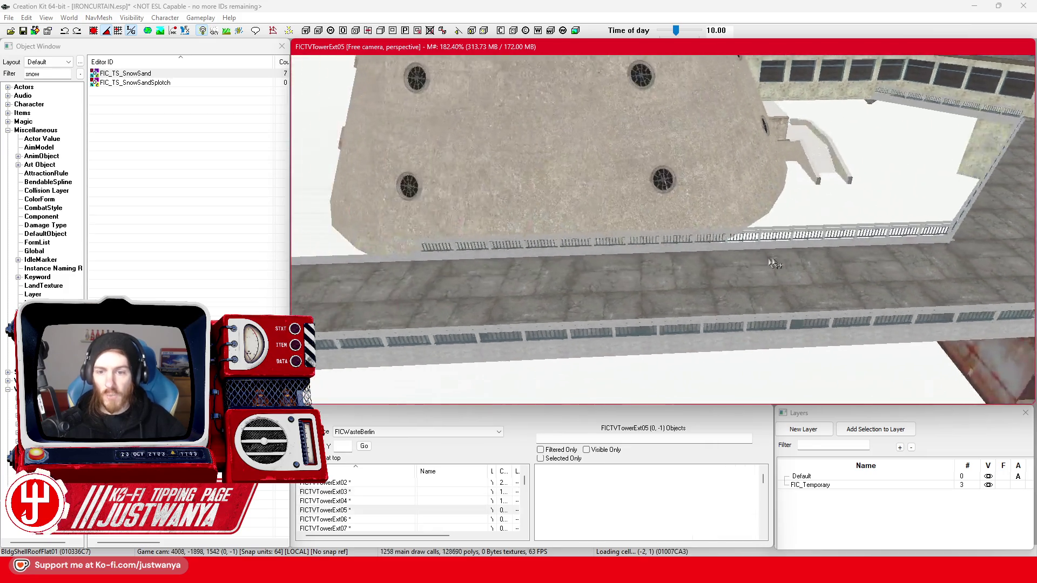
click(708, 246)
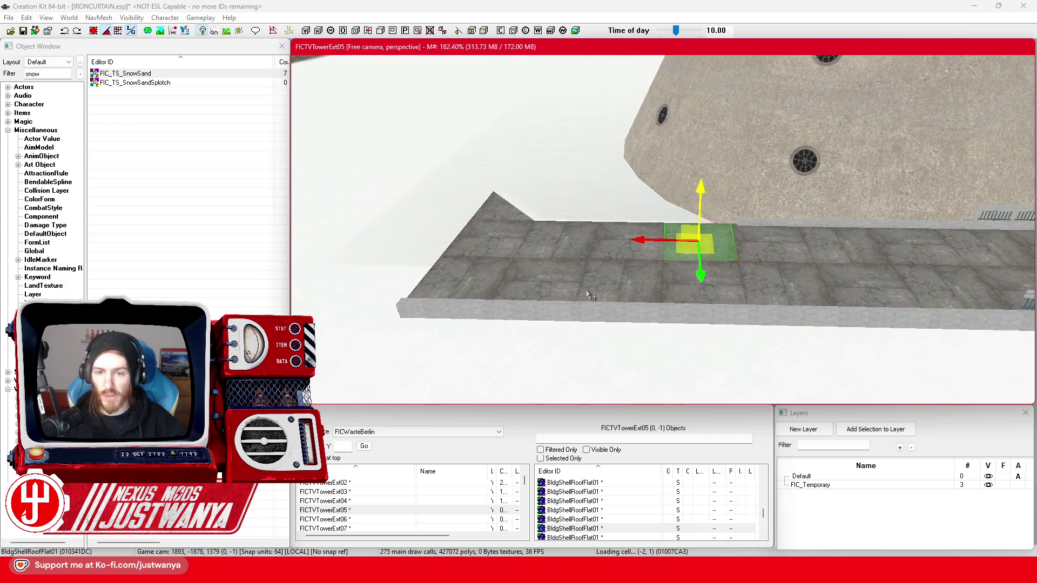
key(a)
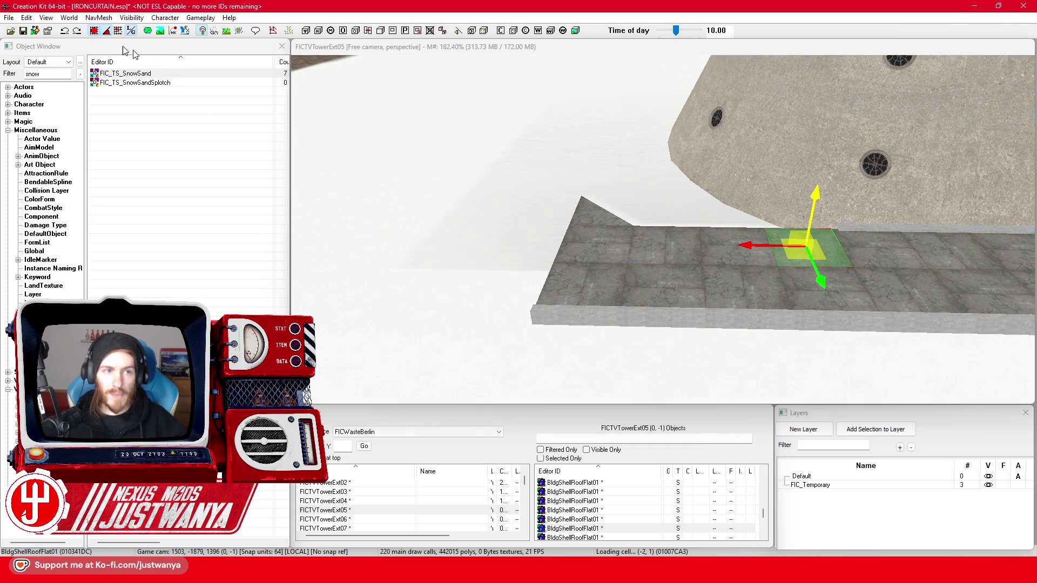
ctrl+click(601, 263)
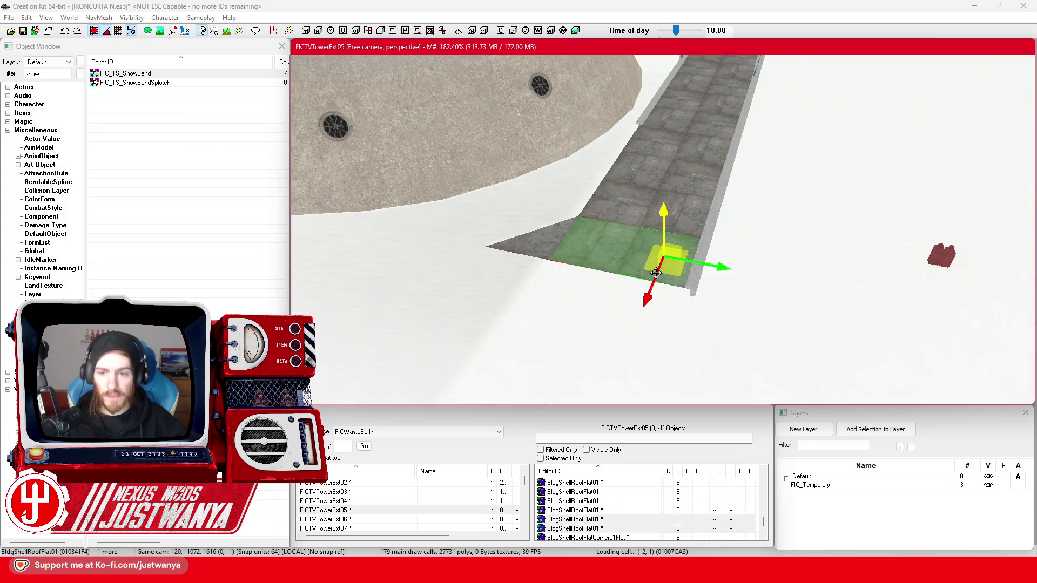
key(shift)
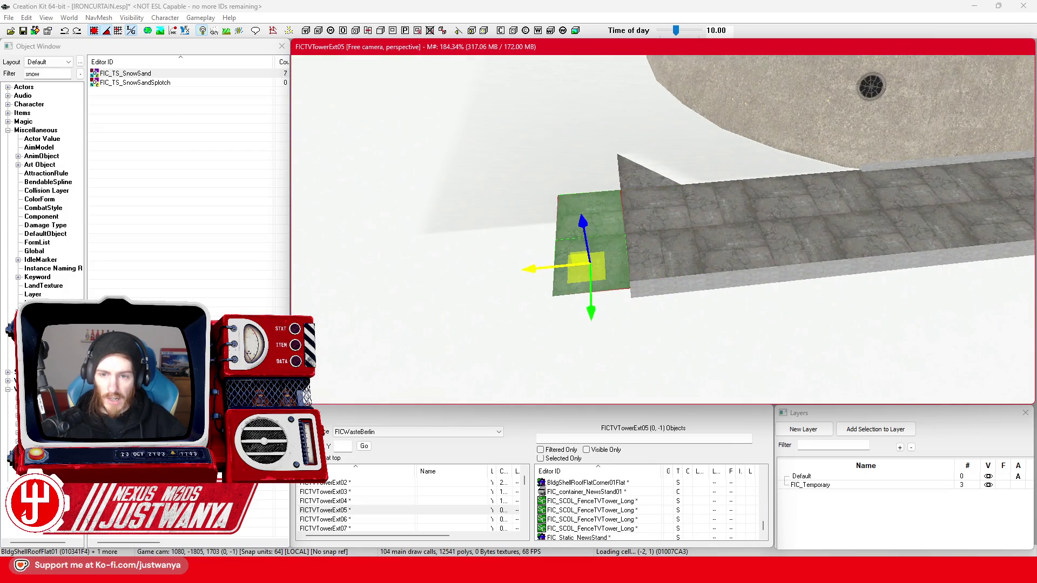
drag(577, 305, 579, 257)
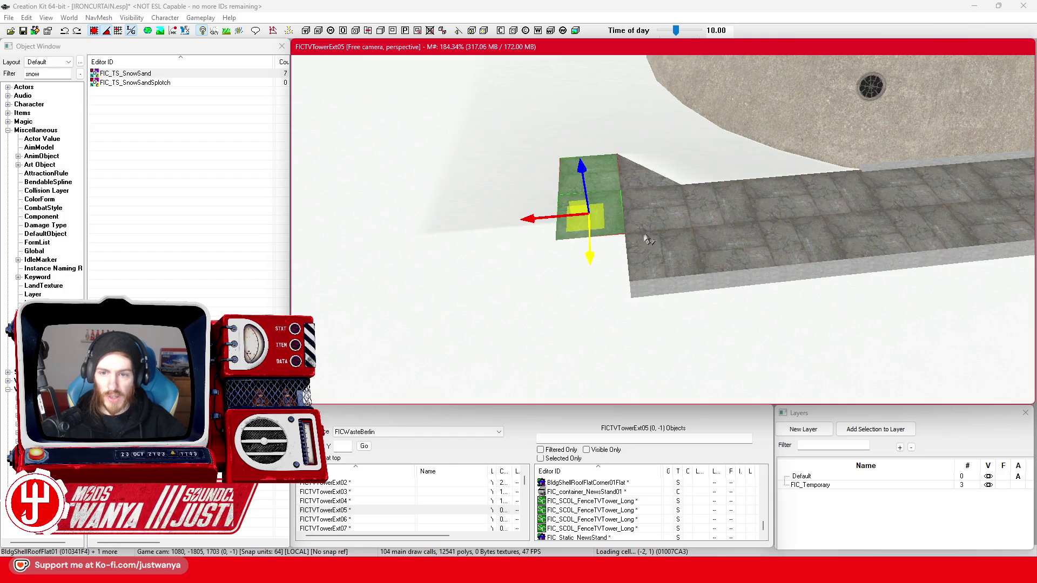
Lower one tile into place, then shift a three-tile corner group down and left as a step
click(620, 204)
drag(620, 204, 621, 265)
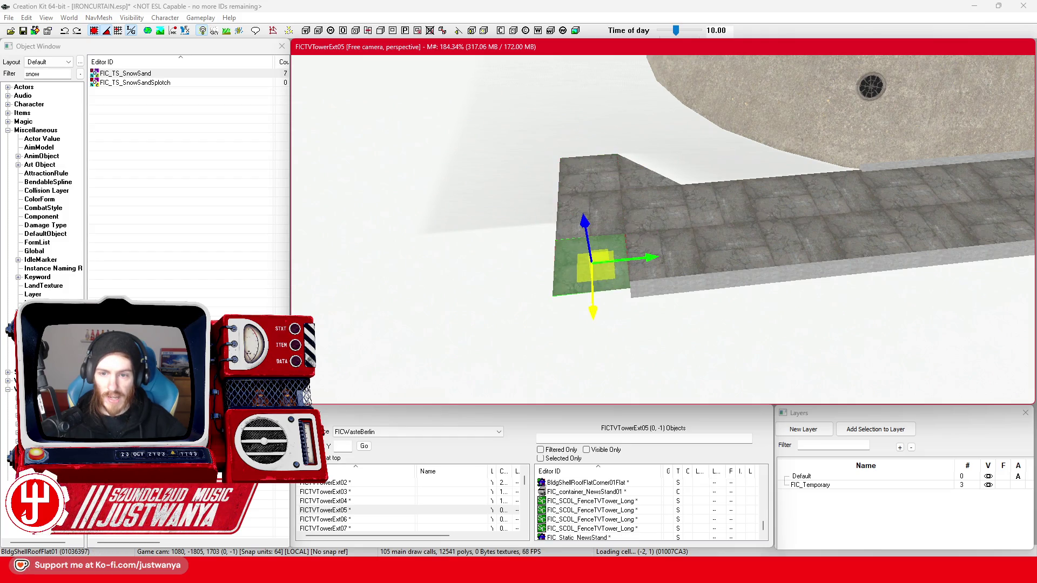
key(shift)
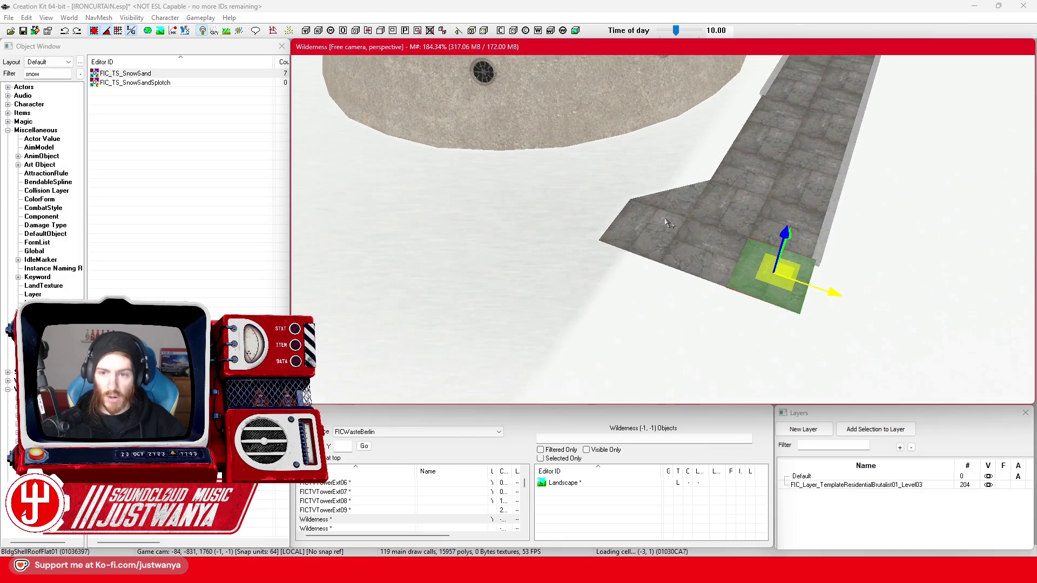
click(686, 206)
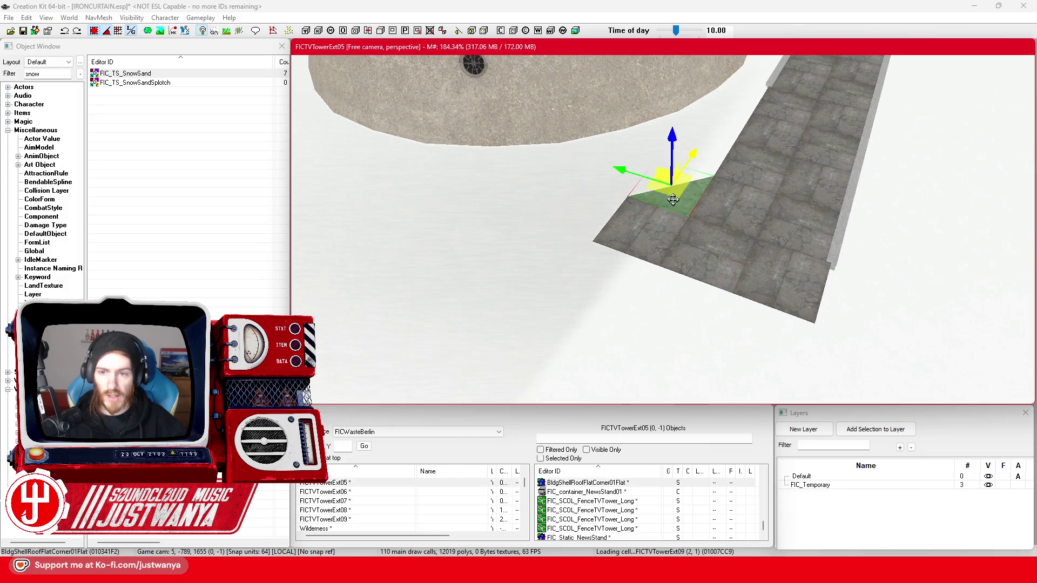
ctrl+click(612, 251)
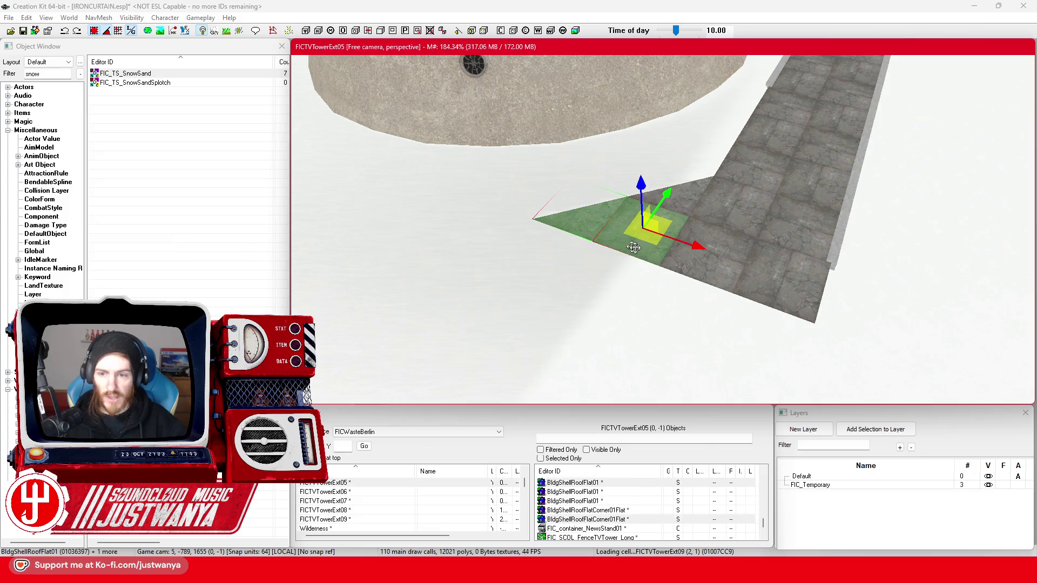
ctrl+click(702, 259)
mouse_move(702, 259)
mouse_down()
mouse_move(655, 293)
mouse_move(609, 295)
mouse_move(638, 318)
mouse_up()
ctrl+click(513, 254)
Move the corner roof piece and three adjacent tiles outward onto the snow at the tower base
click(631, 291)
key(f)
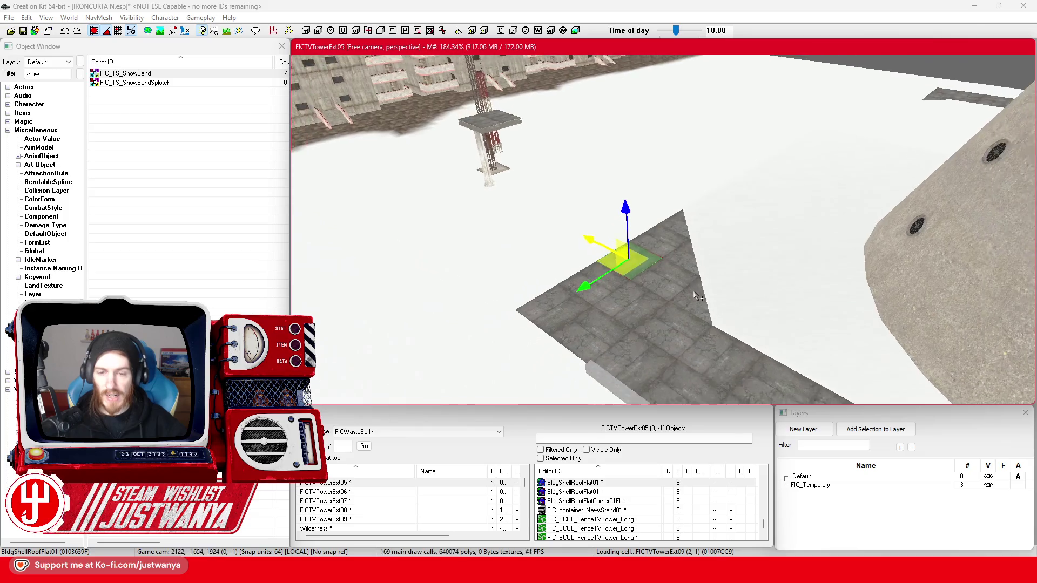
key(d)
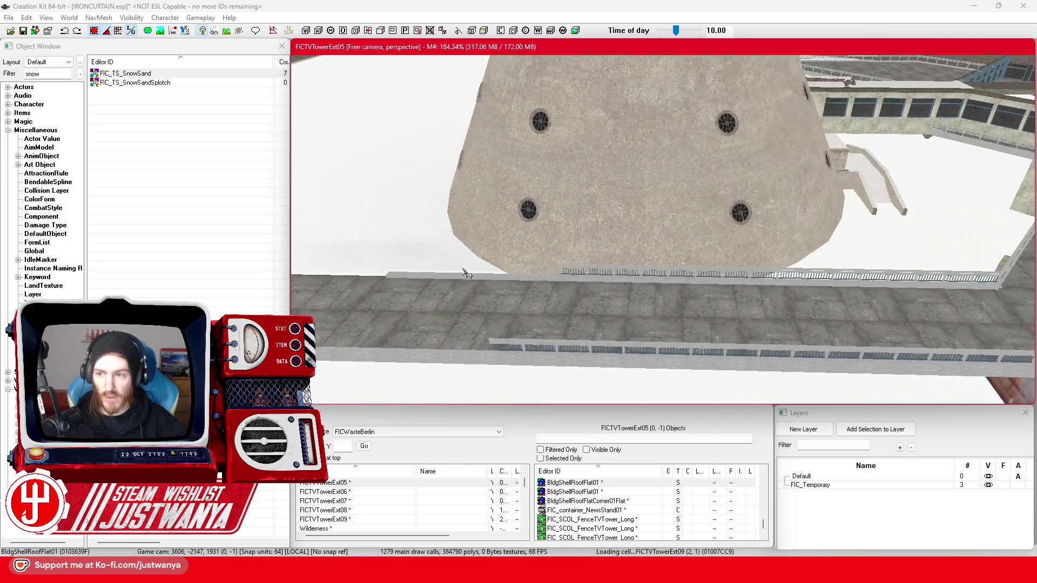
key(d)
key(a)
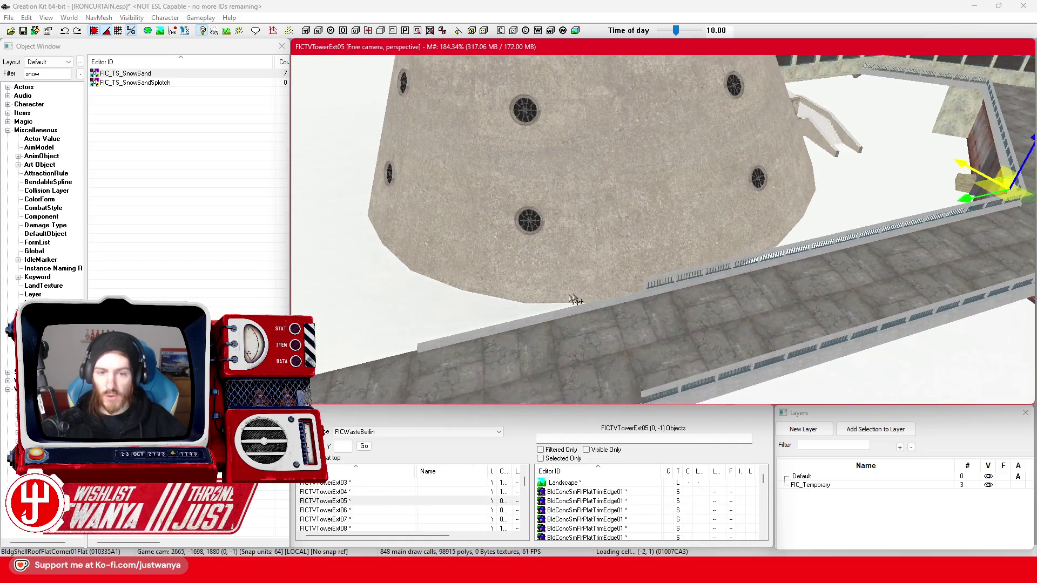
click(742, 261)
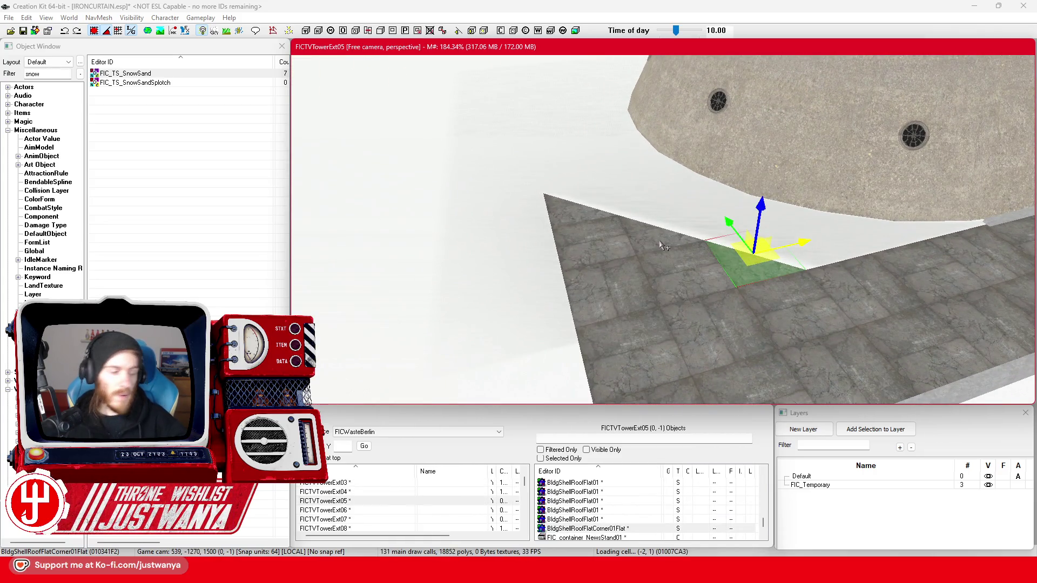
ctrl+click(586, 224)
ctrl+click(603, 312)
ctrl+click(711, 275)
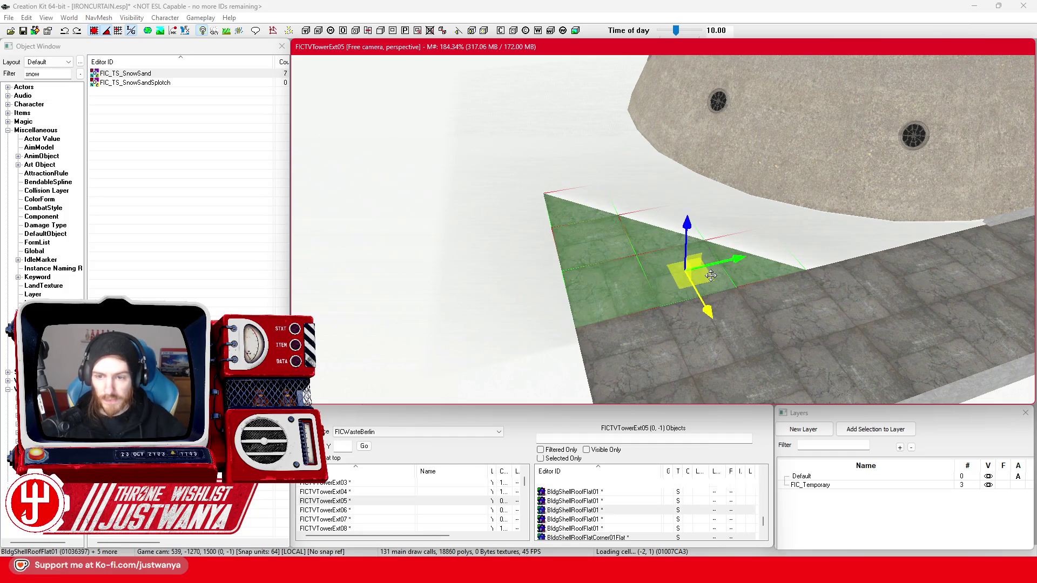
mouse_move(700, 276)
mouse_down()
mouse_move(672, 259)
mouse_move(494, 248)
mouse_move(459, 197)
mouse_up()
Save the IRONCURTAIN plugin and inspect a walkway floor tile
scroll(559, 302, down, 4)
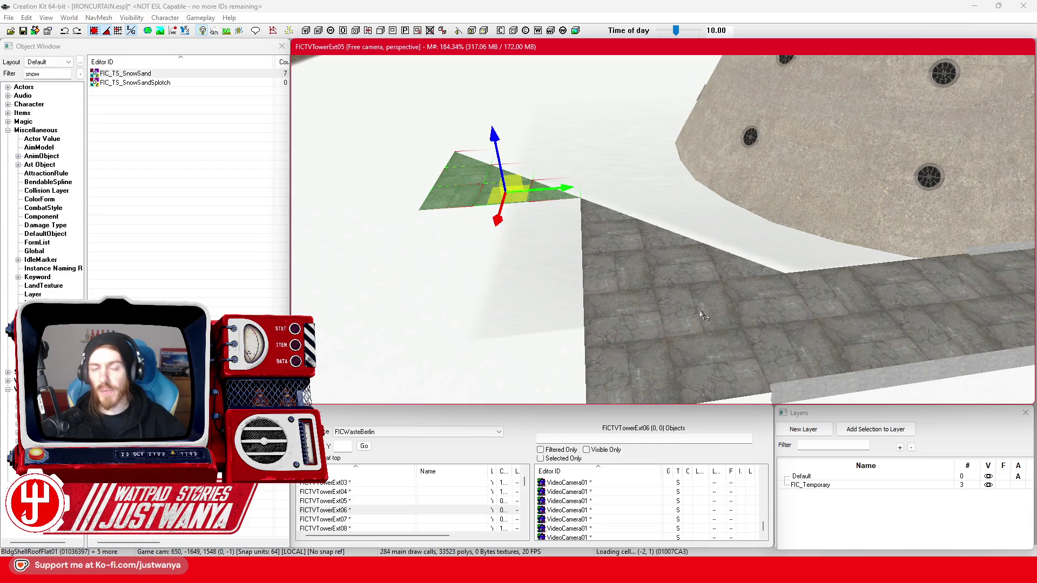
click(22, 30)
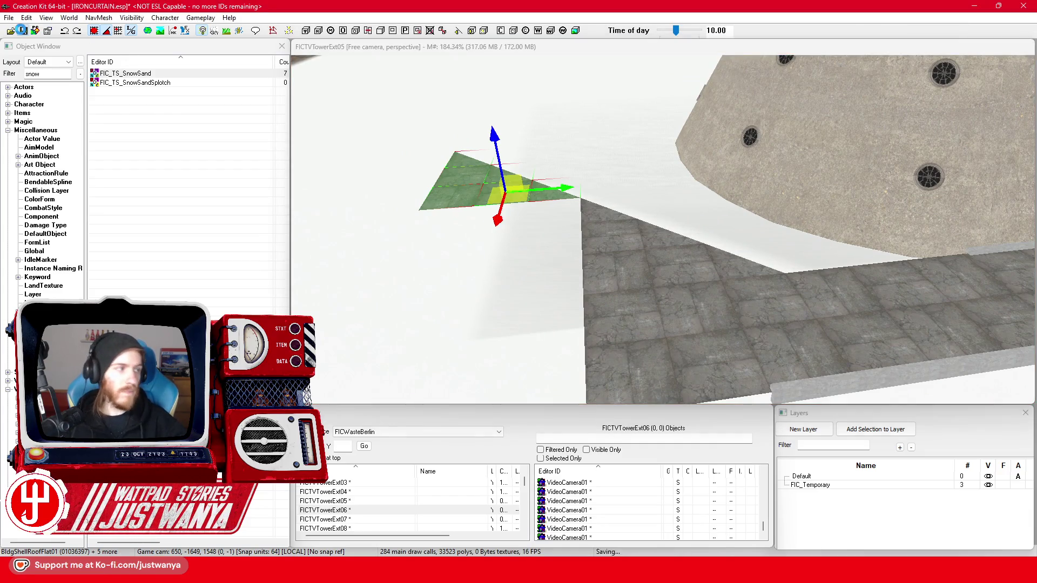
click(697, 320)
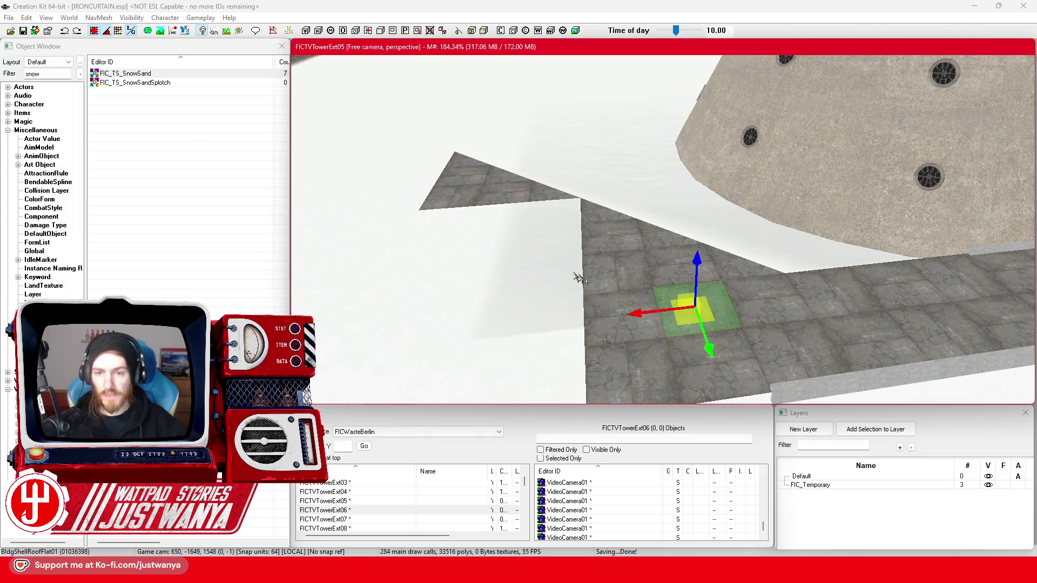
mouse_move(612, 254)
mouse_down()
mouse_move(680, 304)
mouse_move(675, 286)
mouse_up()
Move a block of four roof floor tiles outward onto the snow
ctrl+click(664, 260)
ctrl+click(737, 269)
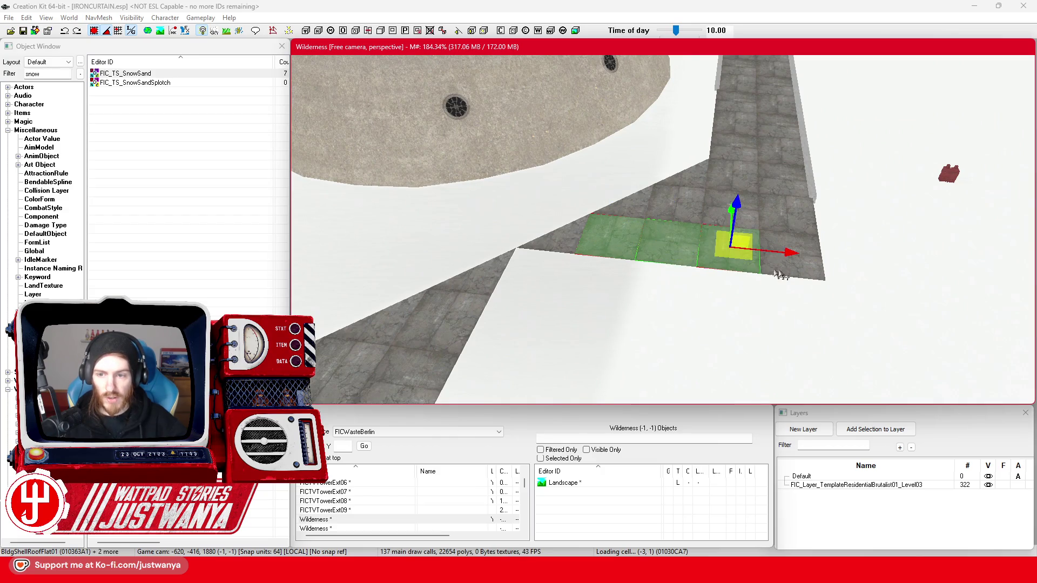
ctrl+click(806, 275)
drag(806, 275, 807, 353)
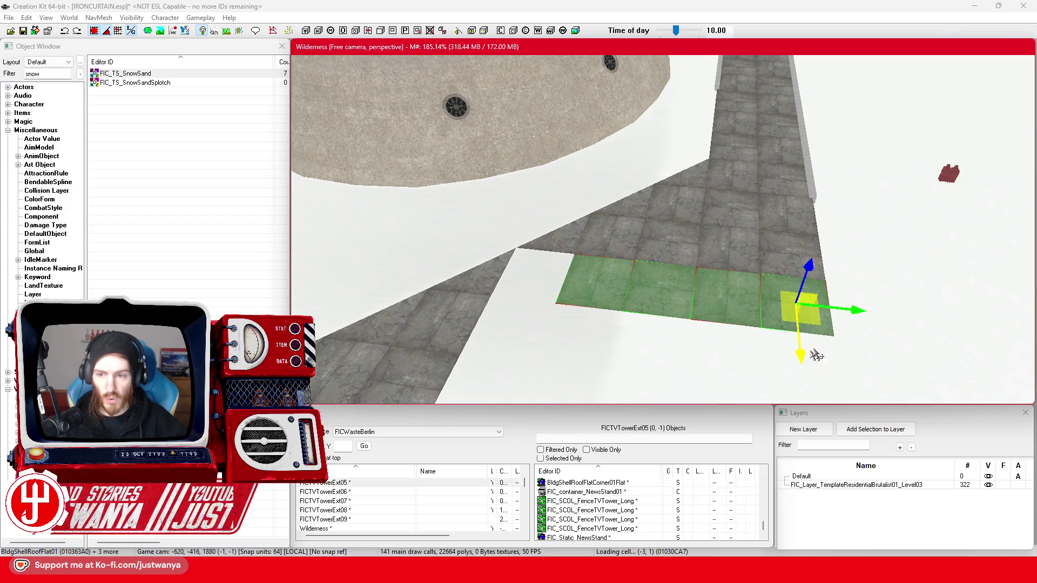
mouse_move(815, 303)
mouse_down()
mouse_move(806, 287)
mouse_move(822, 268)
mouse_up()
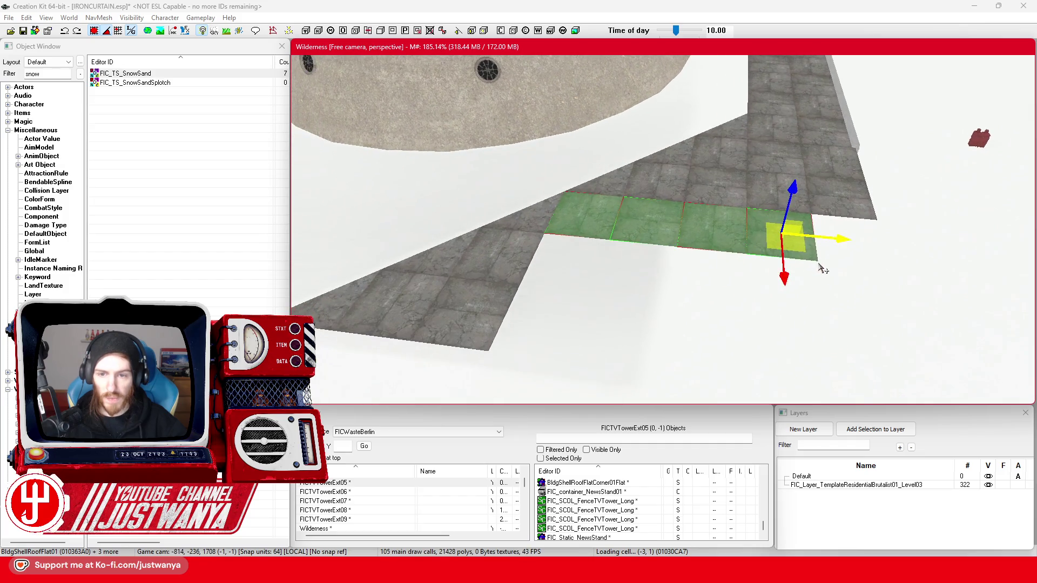
Shift three tiles down-left to form a step, then set a single tile into place
click(583, 232)
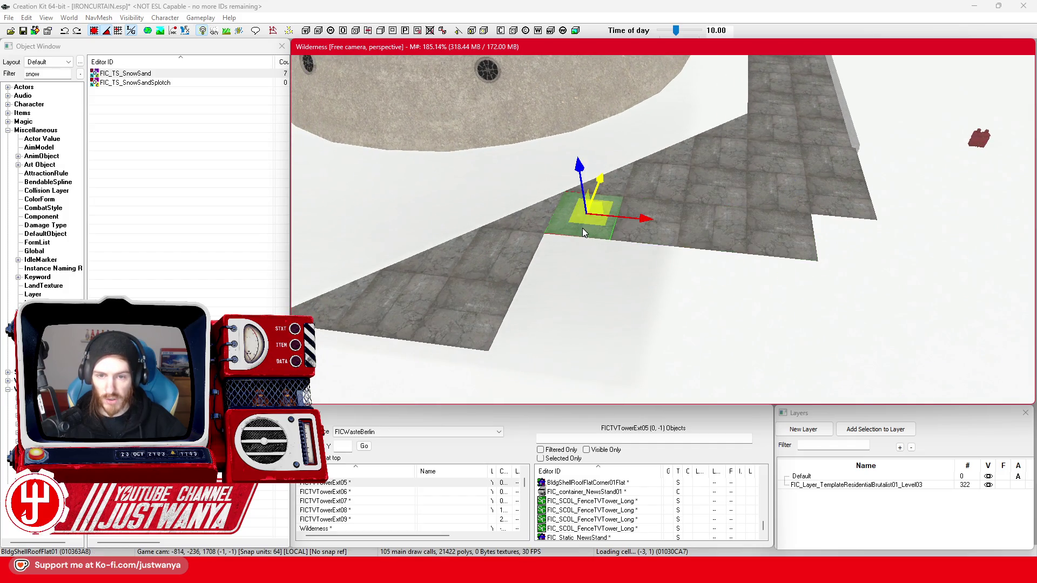
click(648, 244)
ctrl+click(705, 249)
ctrl+click(786, 258)
drag(792, 248, 720, 291)
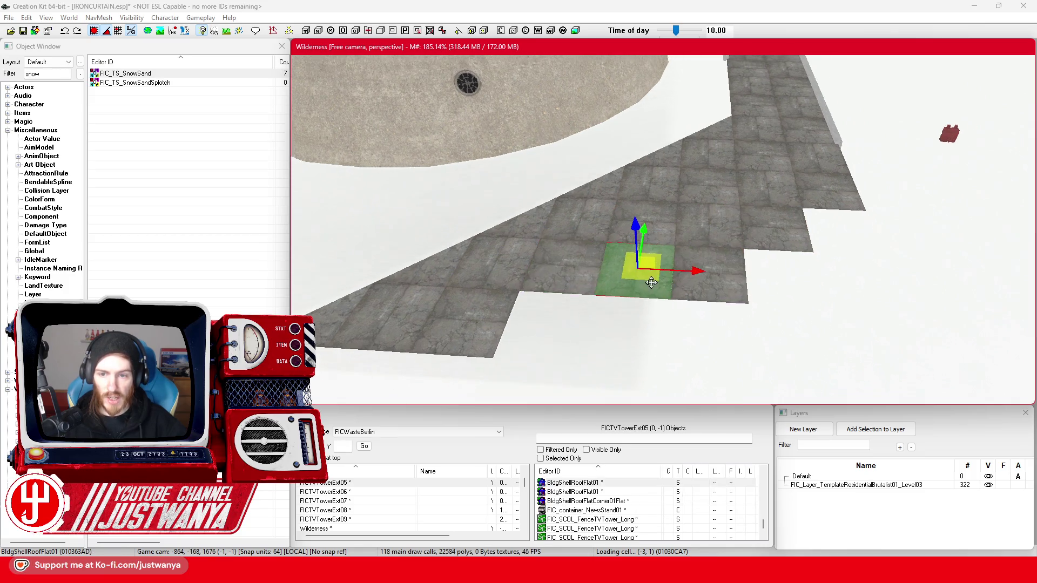
click(705, 228)
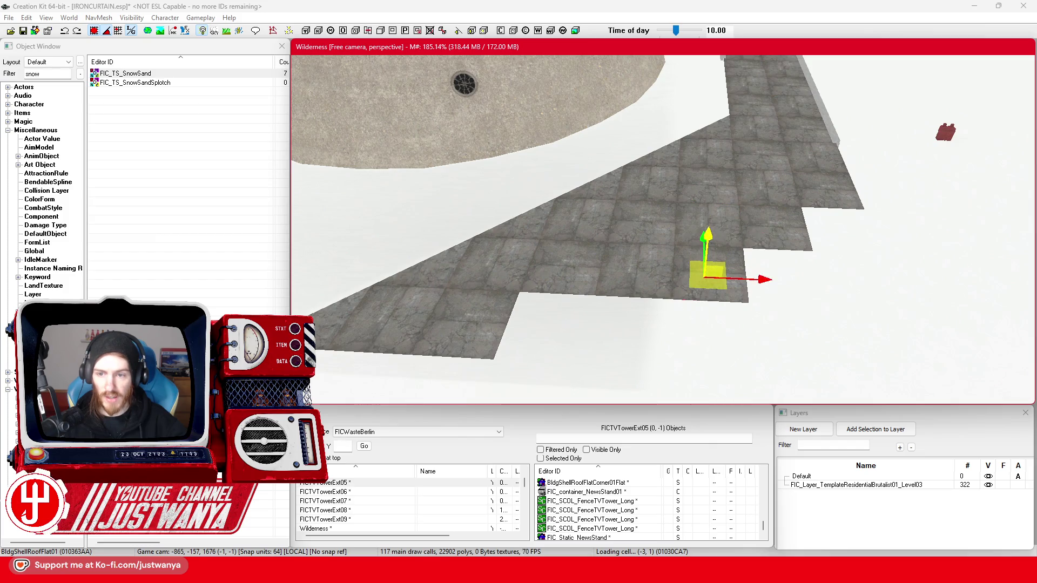
drag(709, 255, 712, 224)
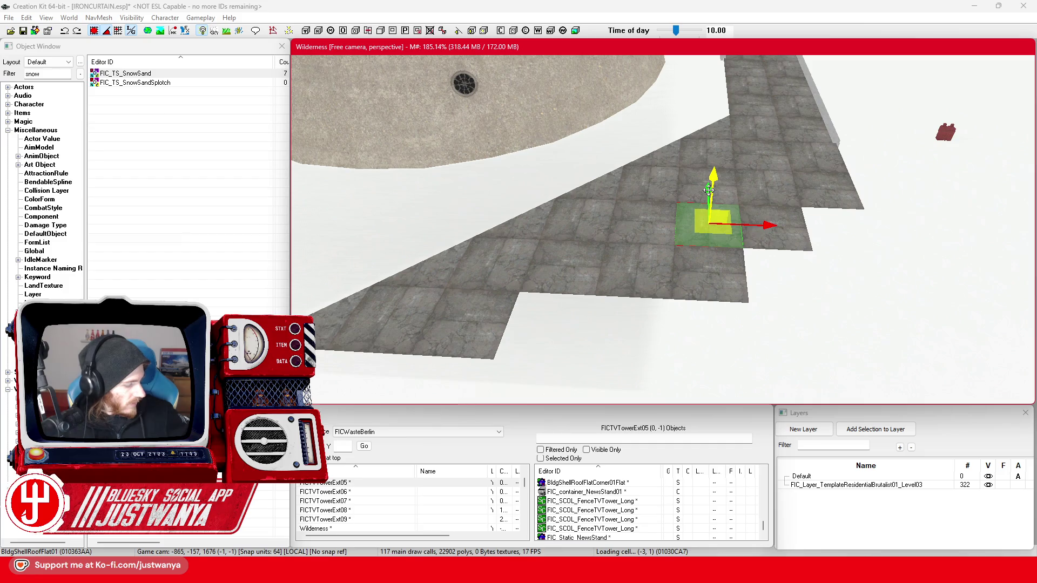
mouse_move(707, 191)
mouse_down()
mouse_move(746, 250)
mouse_move(800, 250)
mouse_move(777, 256)
mouse_move(837, 338)
mouse_move(819, 287)
mouse_move(704, 356)
mouse_up()
Move another row of four floor tiles left and down across the floor
drag(475, 289, 551, 254)
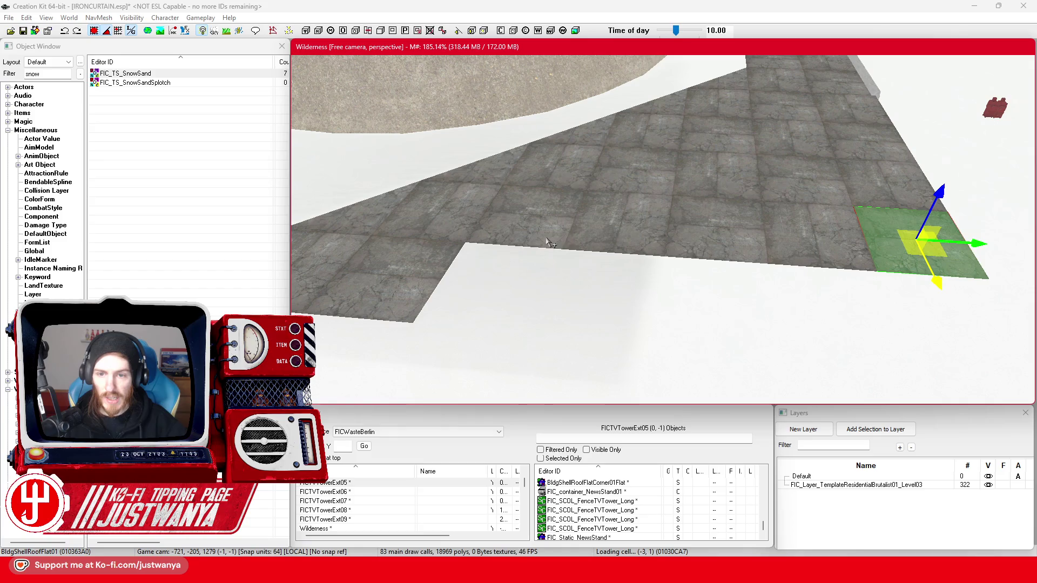
click(621, 229)
ctrl+click(718, 238)
ctrl+click(810, 248)
ctrl+click(918, 262)
mouse_move(925, 266)
mouse_down()
mouse_move(884, 285)
mouse_move(840, 336)
mouse_up()
Slide one floor tile into the remaining gap at the floor edge
click(800, 243)
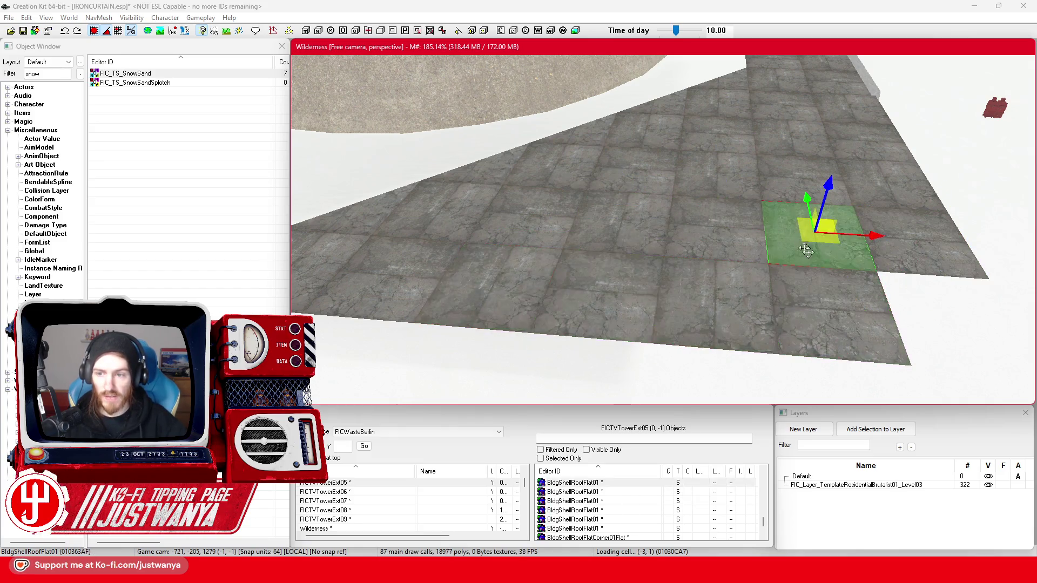
mouse_move(818, 233)
mouse_down()
mouse_move(852, 294)
mouse_move(956, 324)
mouse_up()
drag(750, 294, 702, 289)
scroll(783, 278, down, 5)
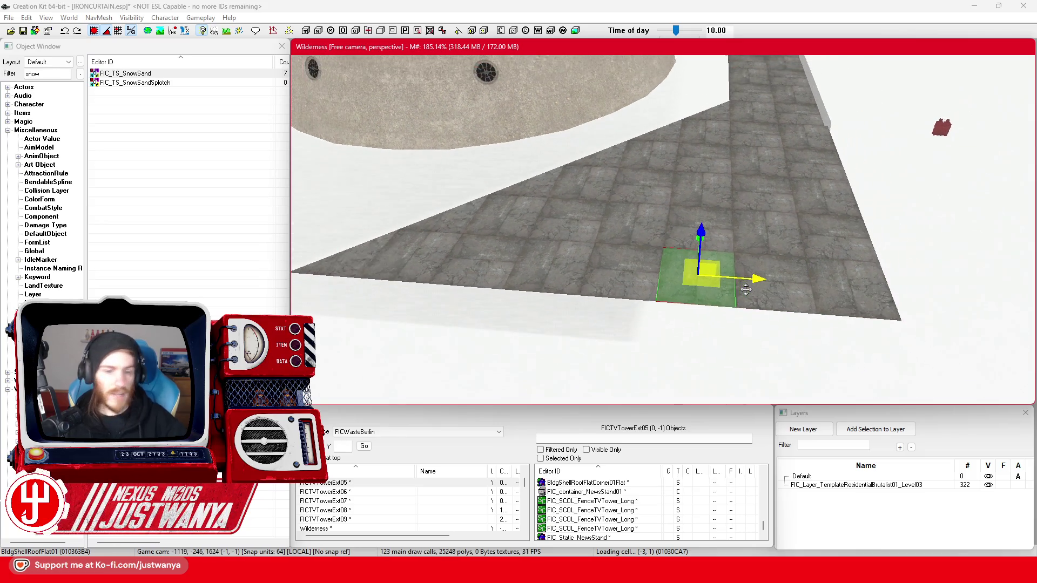
Orbit the camera around the selected tile and round tower to inspect the stepped tiled floor
key(shift)
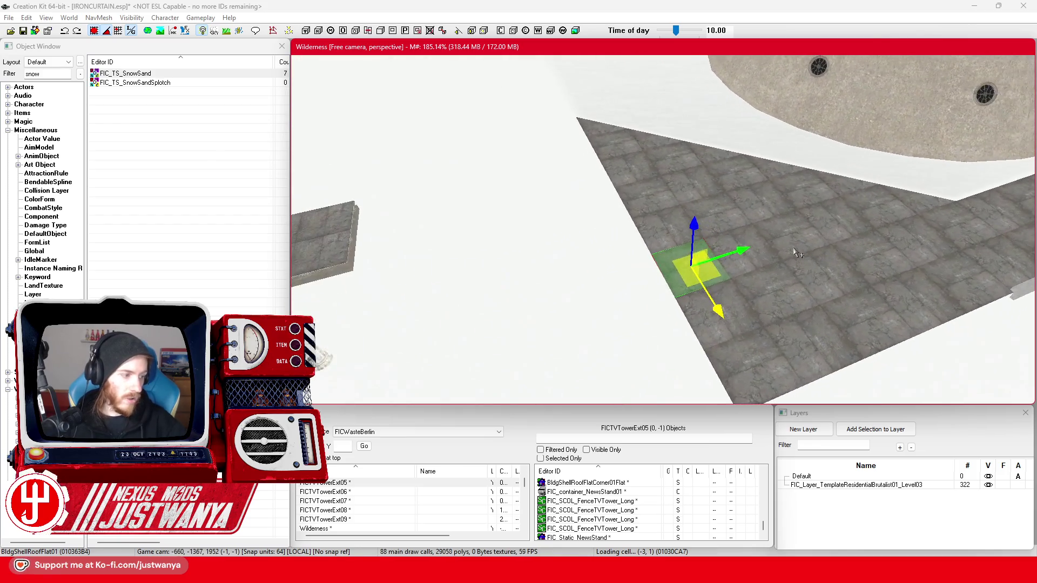
key(shift)
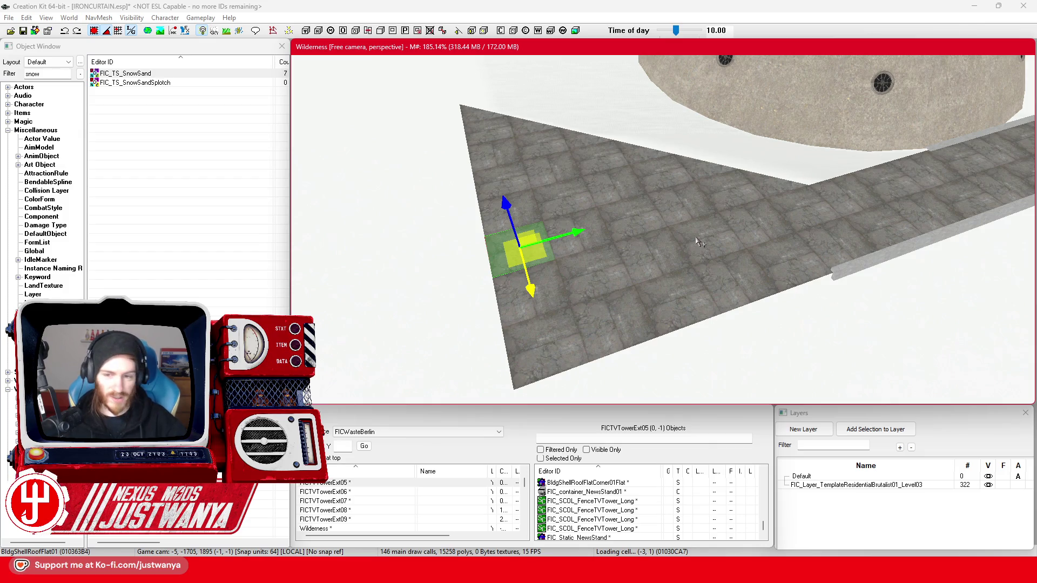
key(shift)
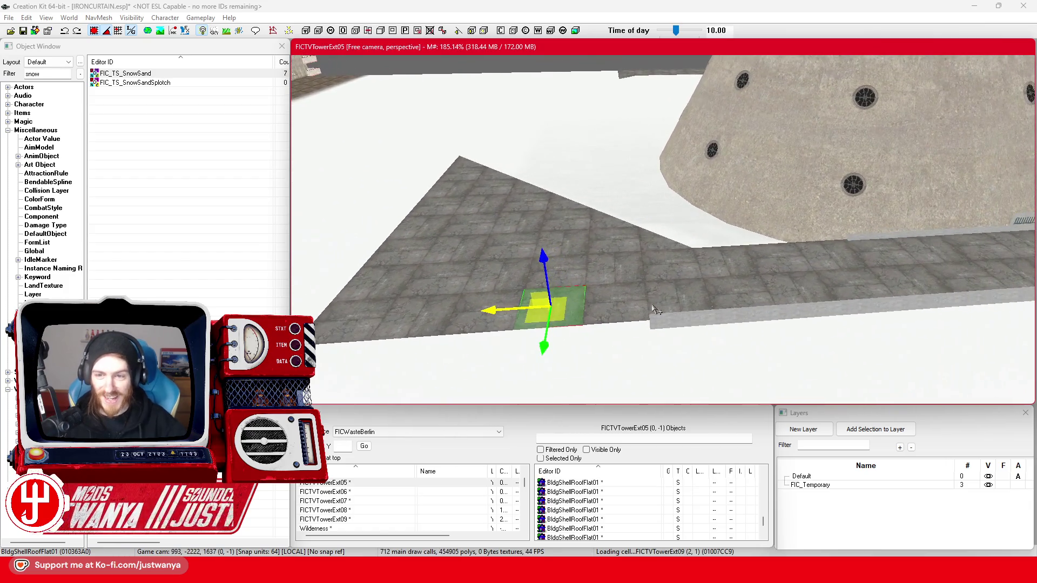
key(shift)
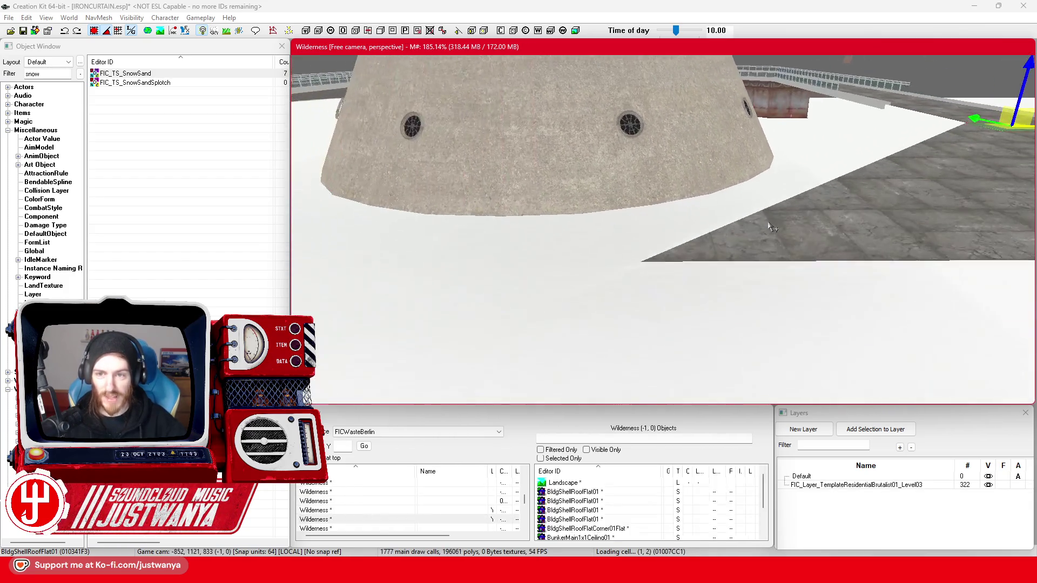
key(shift)
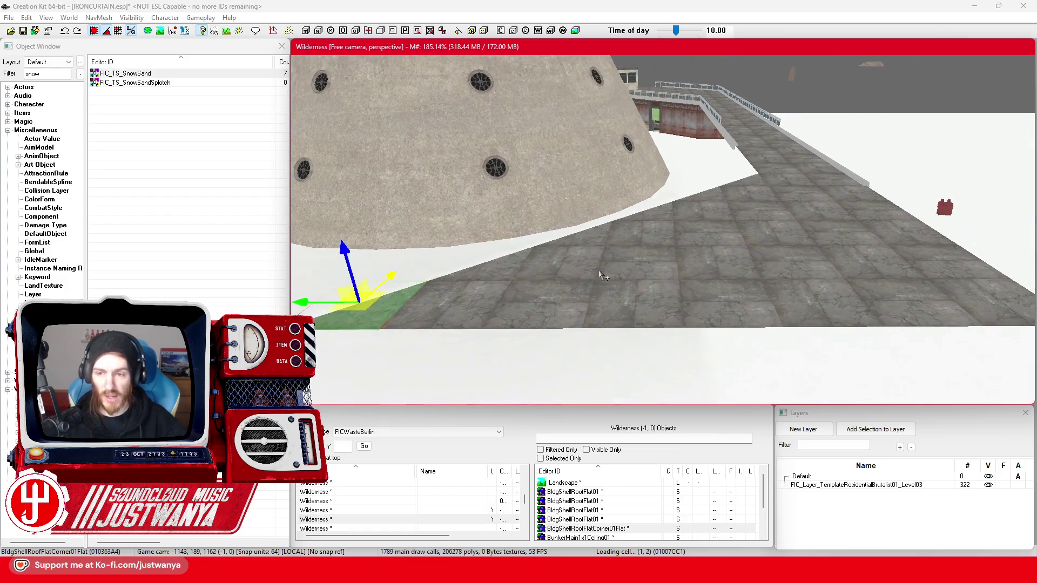
key(shift)
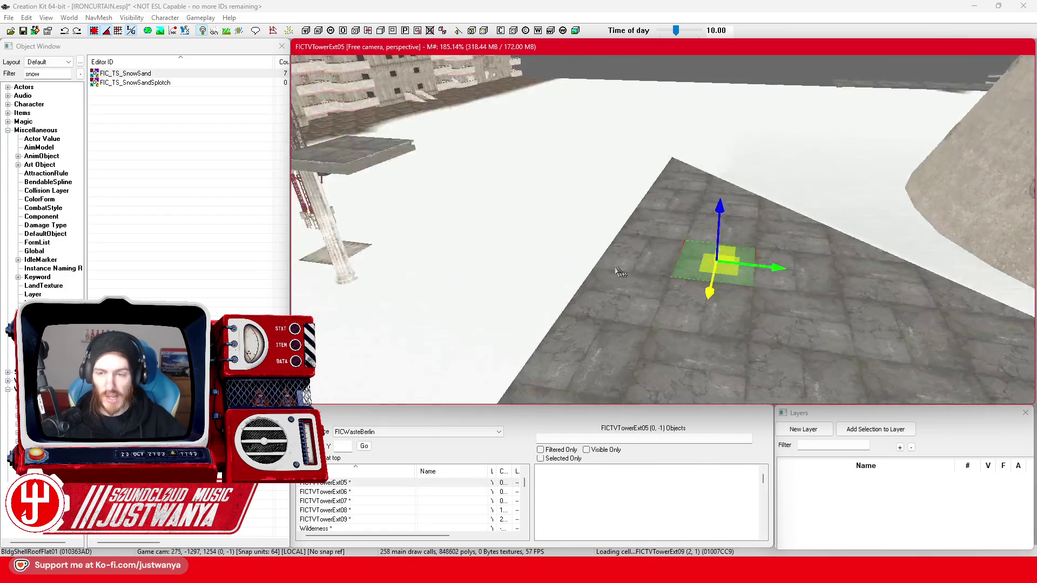
key(shift)
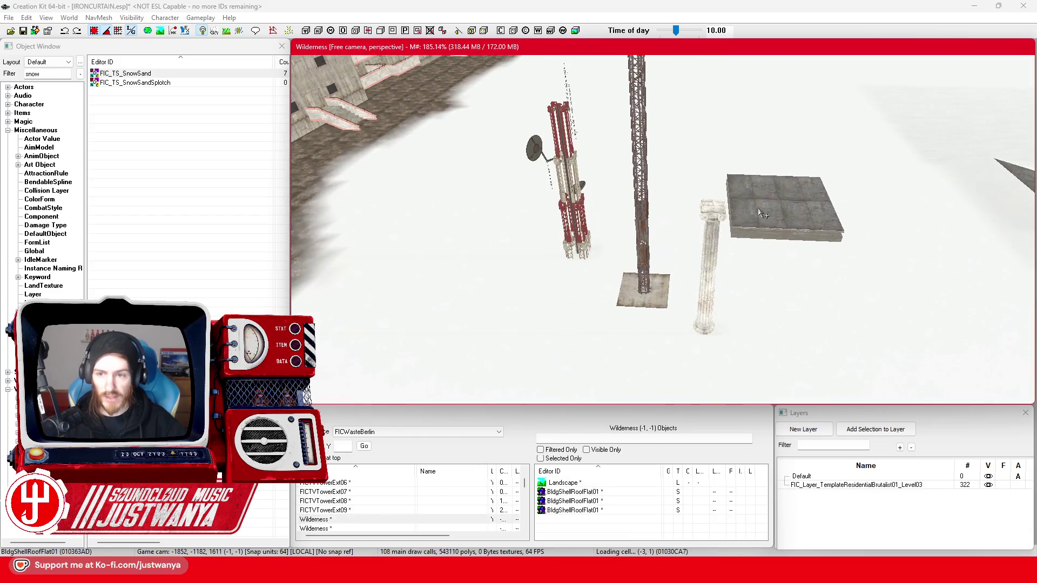
Select the red radio tower, pull the camera back, and save IRONCURTAIN.esp
key(shift)
click(643, 259)
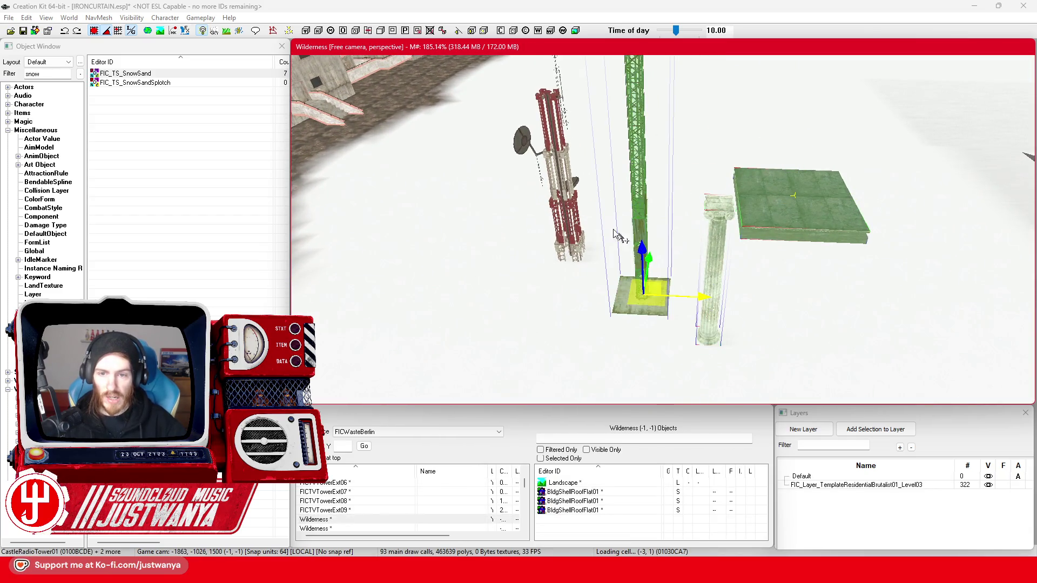
click(571, 196)
key(shift)
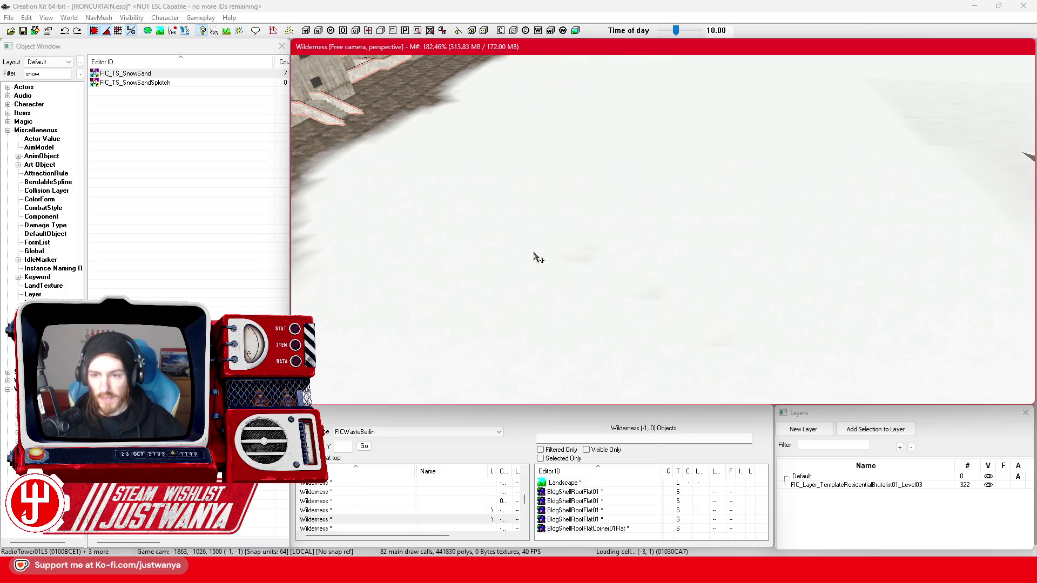
scroll(533, 257, down, 5)
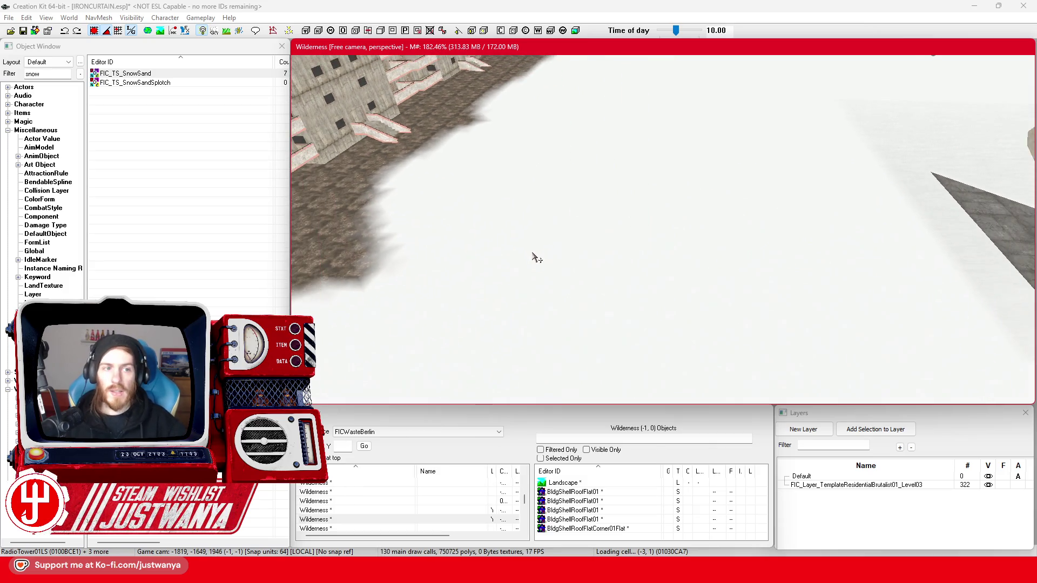
click(23, 31)
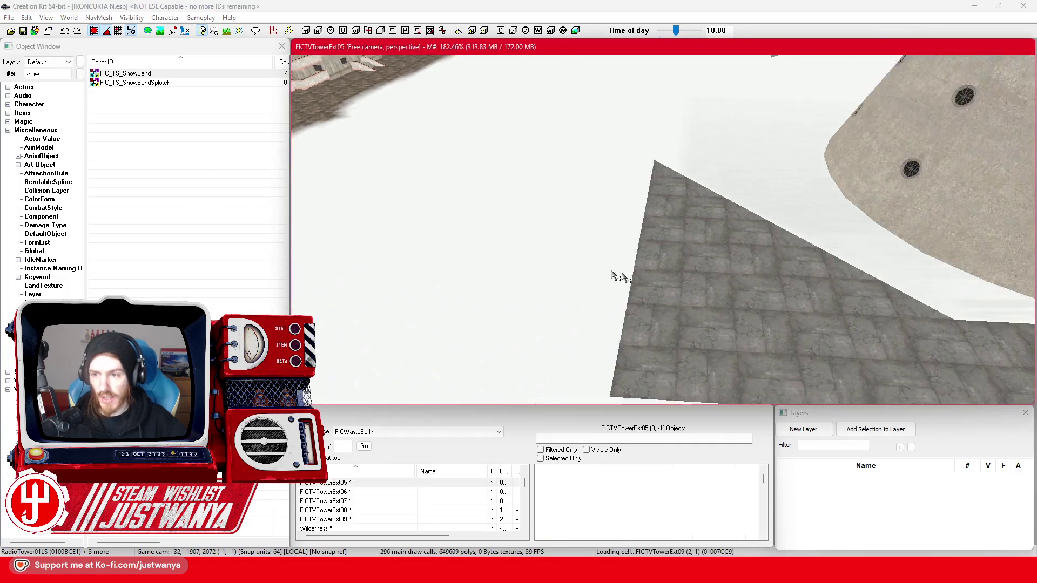
Inspect a roof piece beside the tower railings and save the plugin again
click(741, 312)
drag(890, 314, 585, 298)
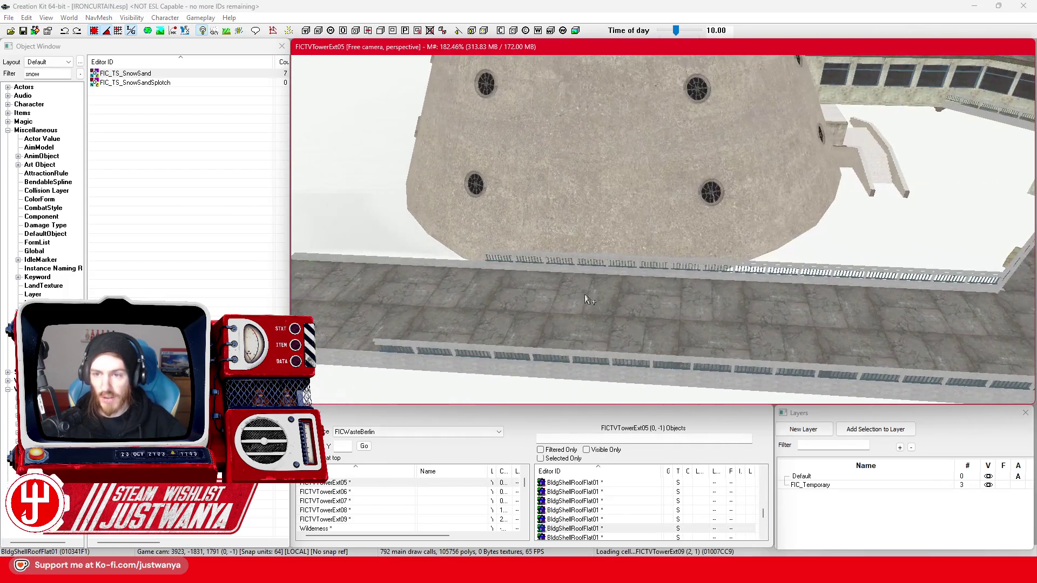
mouse_move(700, 316)
mouse_down()
mouse_move(658, 301)
mouse_move(630, 344)
mouse_move(949, 317)
mouse_up()
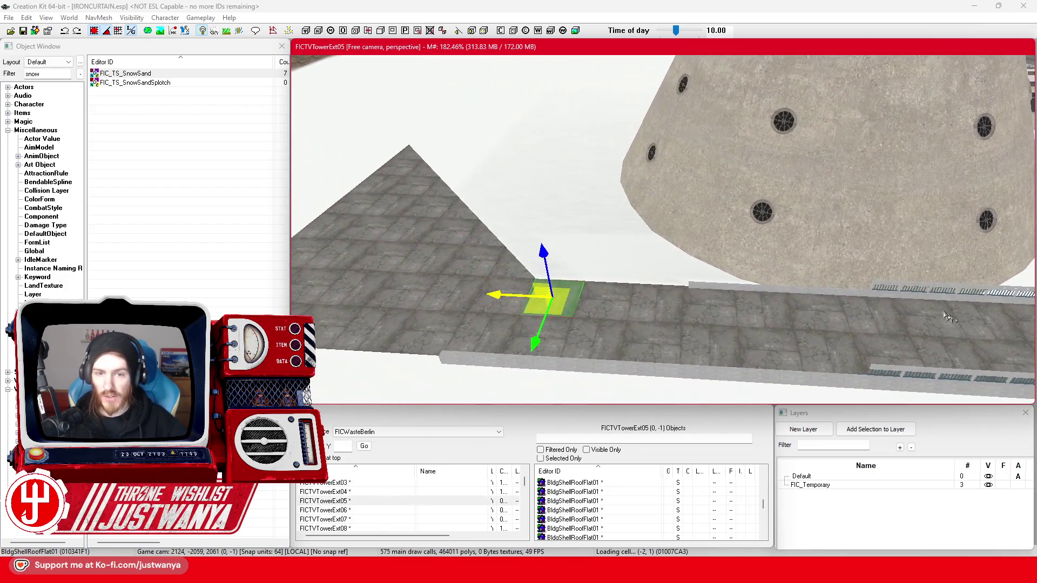
click(23, 34)
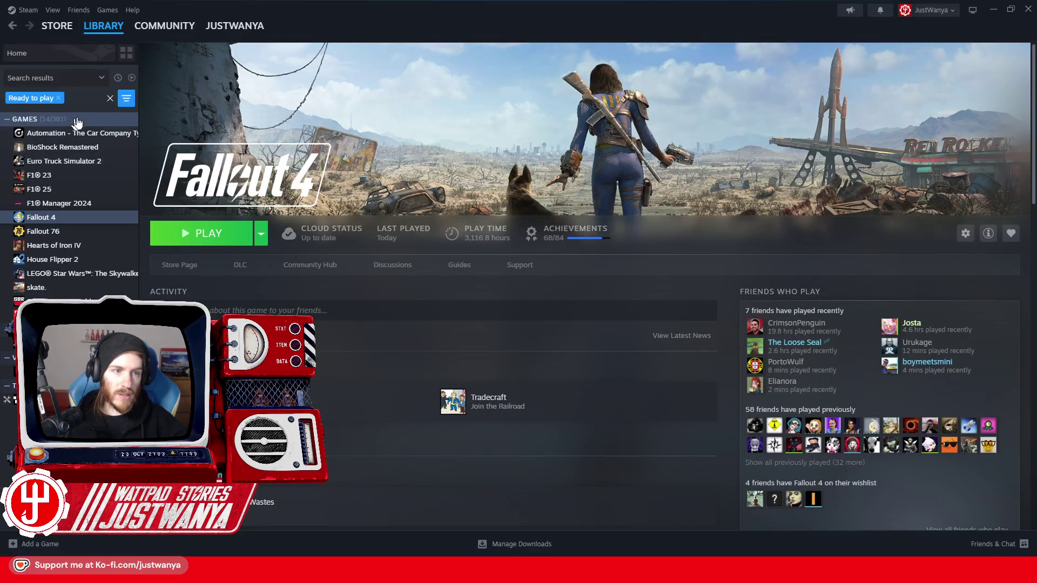
Remove the Ready to play filter and open the A Story About Farting page
click(58, 99)
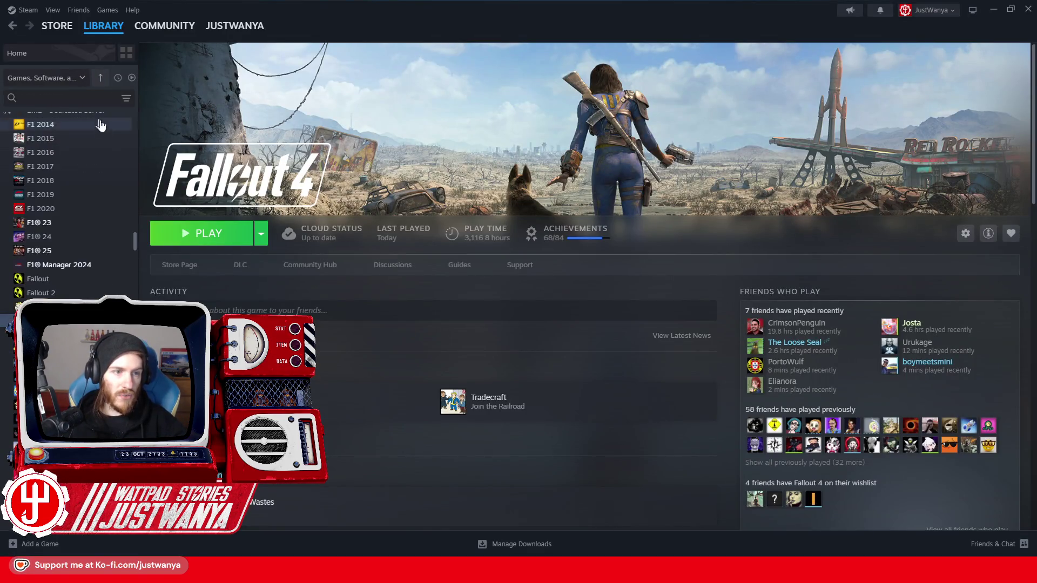
scroll(89, 296, down, 5)
scroll(89, 297, up, 15)
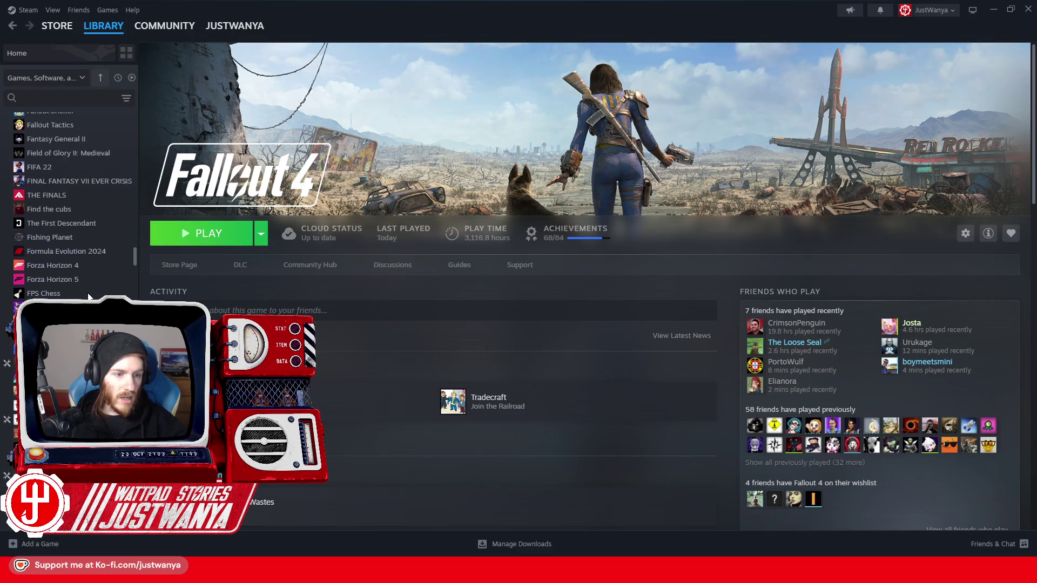
scroll(90, 297, down, 15)
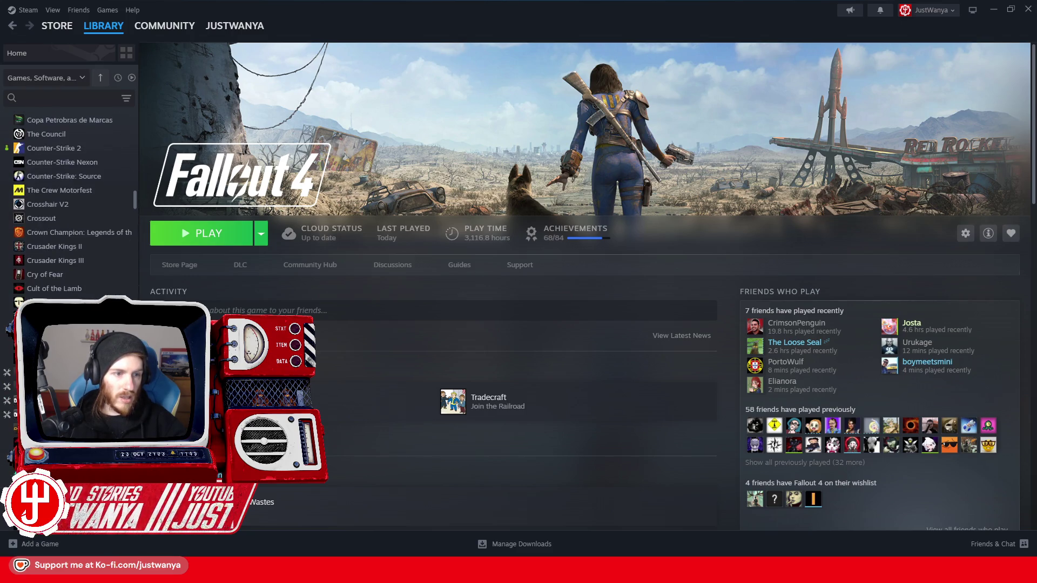
click(81, 303)
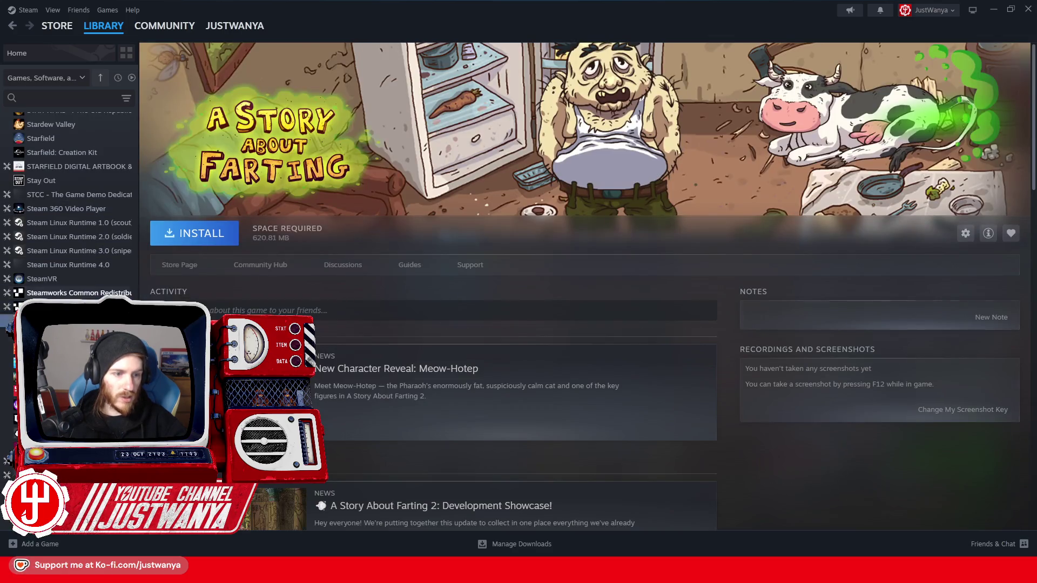
Browse to the Age of Chivalry, America's Army 3 and American Truck Simulator Dedicated Server pages
scroll(69, 216, down, 2)
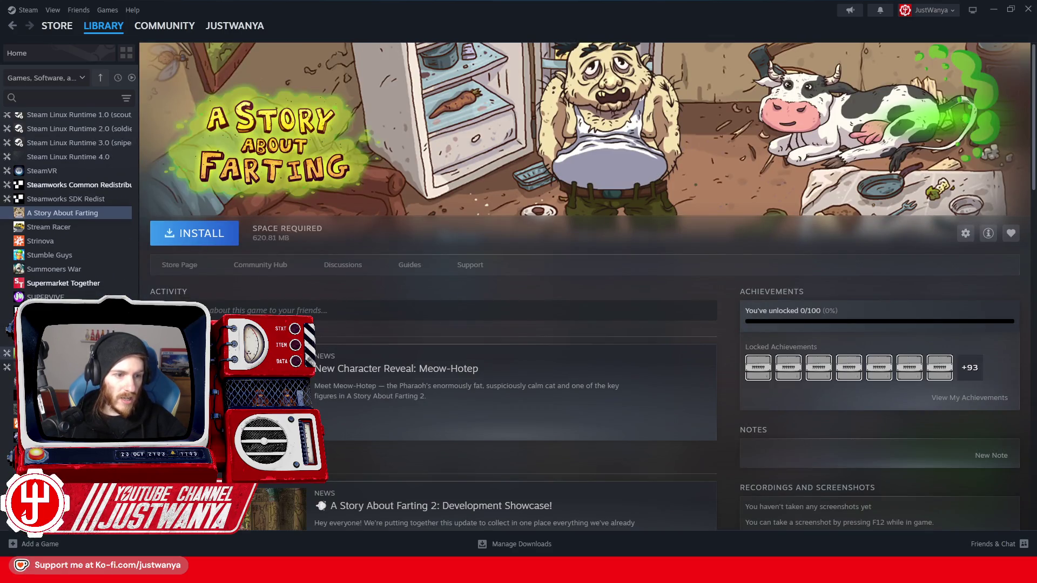
scroll(81, 248, up, 1)
scroll(68, 243, down, 3)
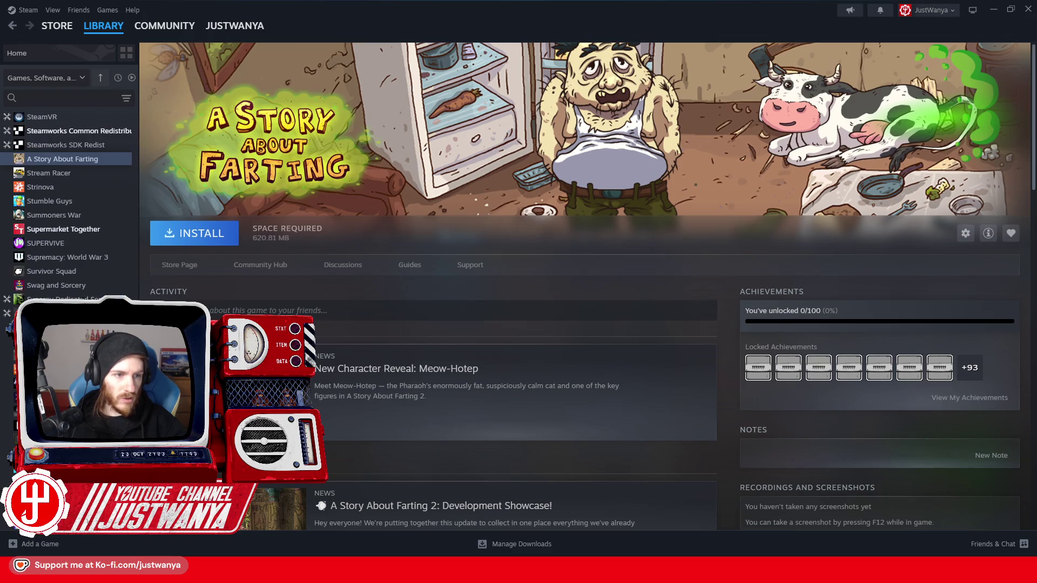
drag(134, 465, 131, 112)
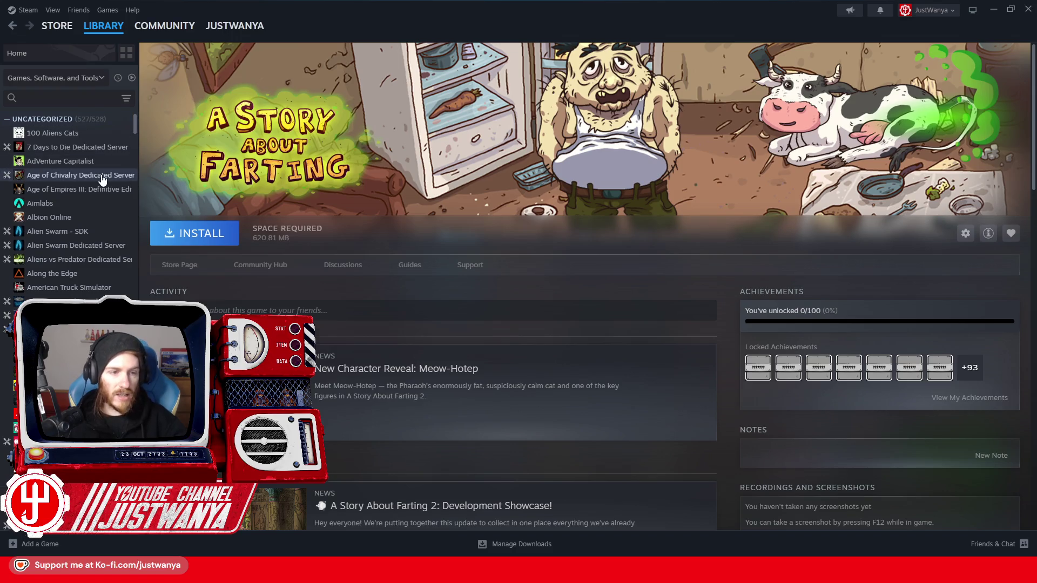
click(103, 175)
scroll(100, 243, down, 1)
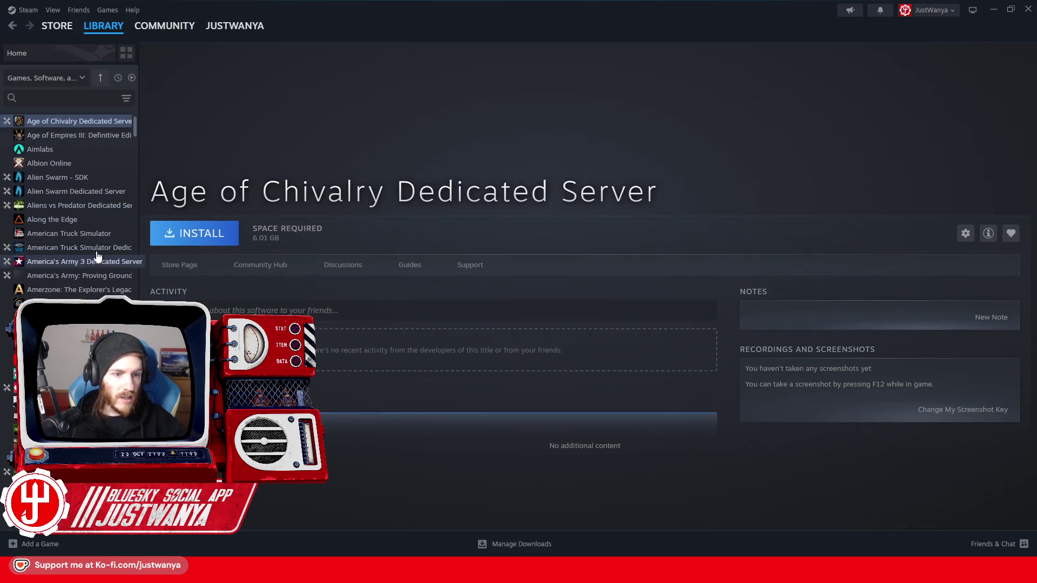
click(97, 261)
click(96, 247)
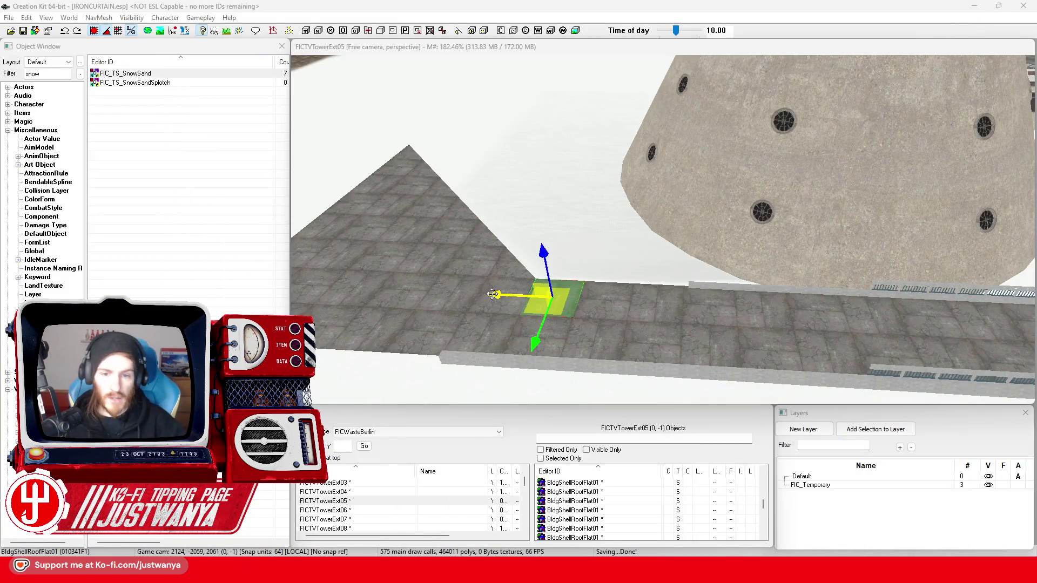
Select the BldConcSmFlrPlatTrimEdge01 trim ledge and slide it right along the floor edge
click(498, 304)
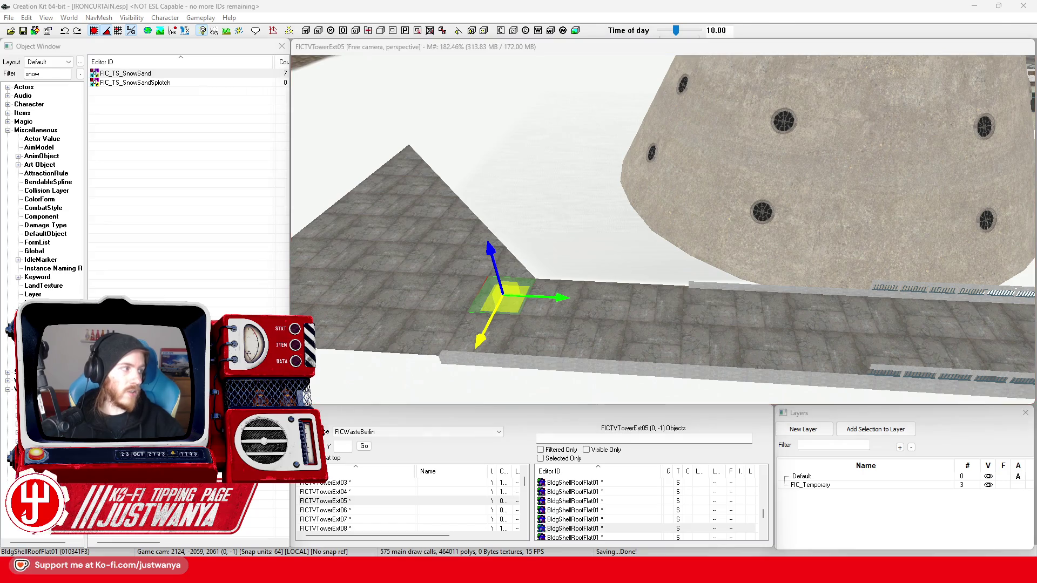
click(470, 351)
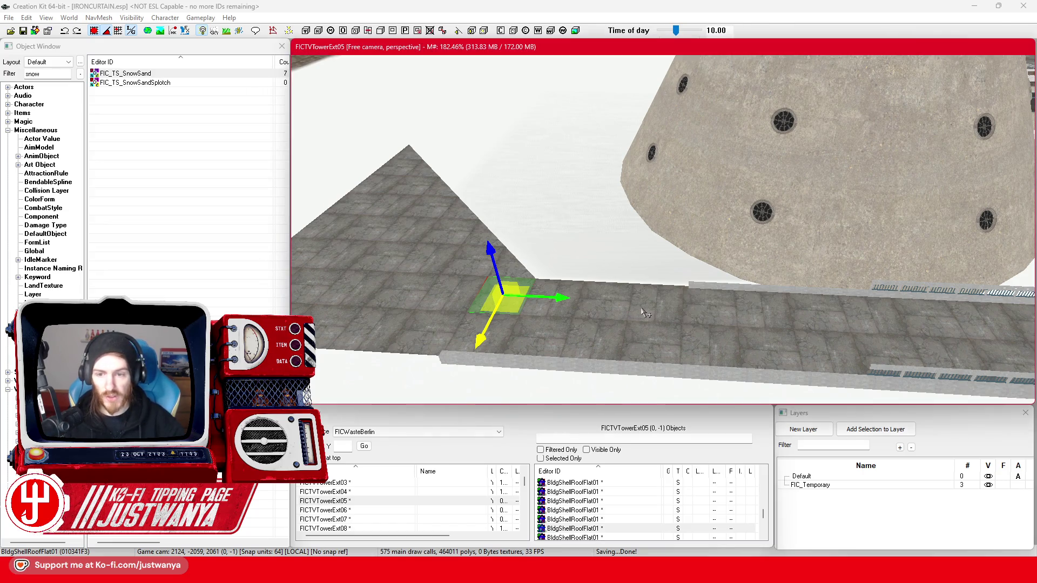
scroll(562, 283, up, 6)
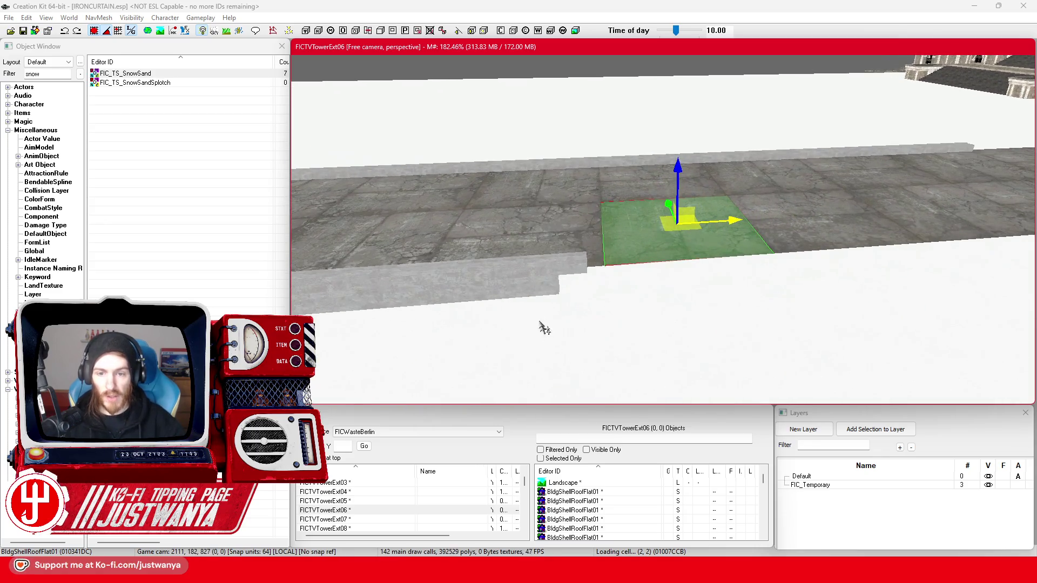
click(529, 292)
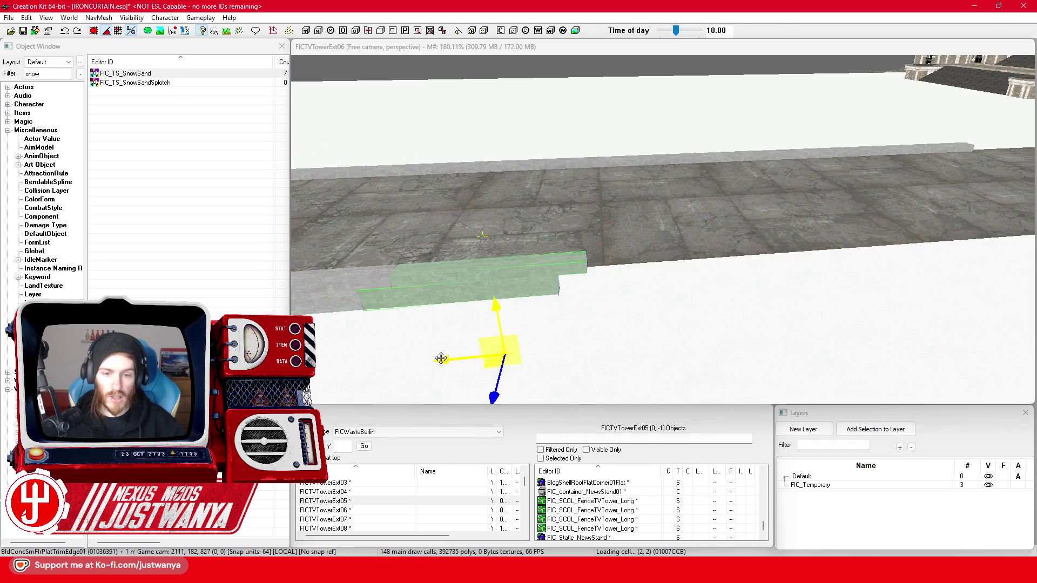
drag(464, 358, 643, 341)
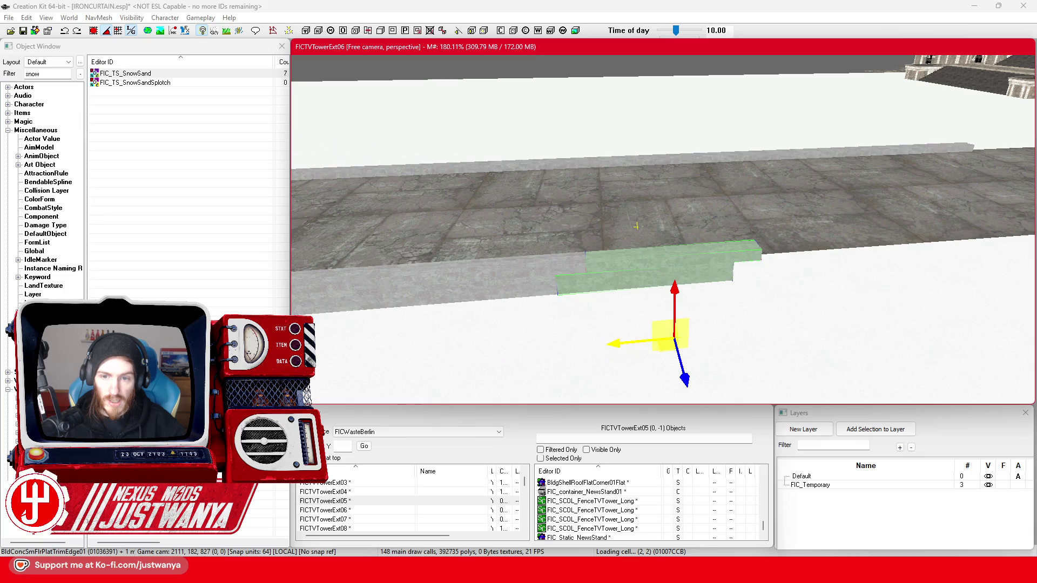
scroll(637, 326, down, 3)
scroll(638, 327, up, 5)
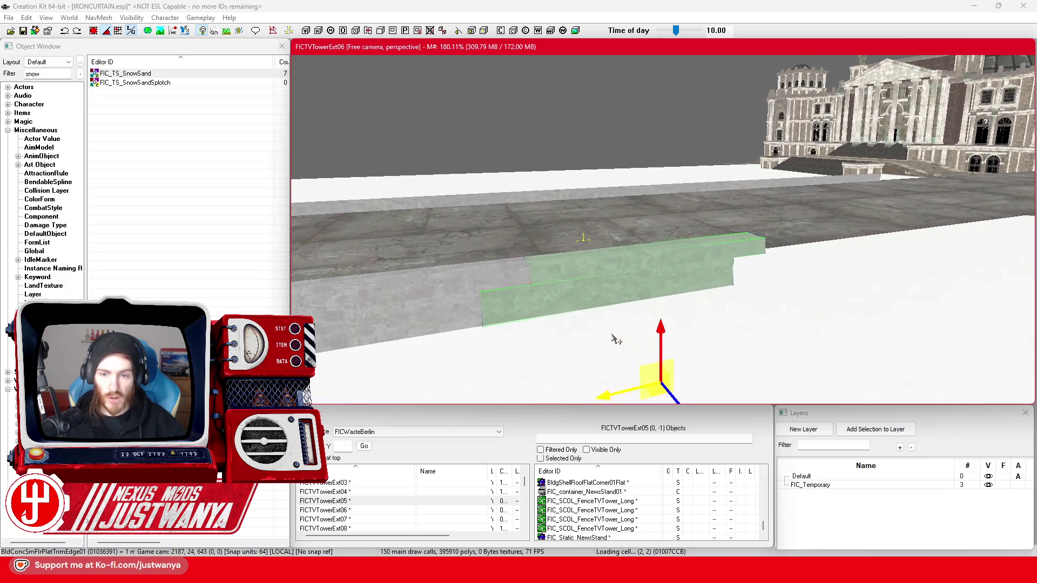
scroll(606, 331, down, 3)
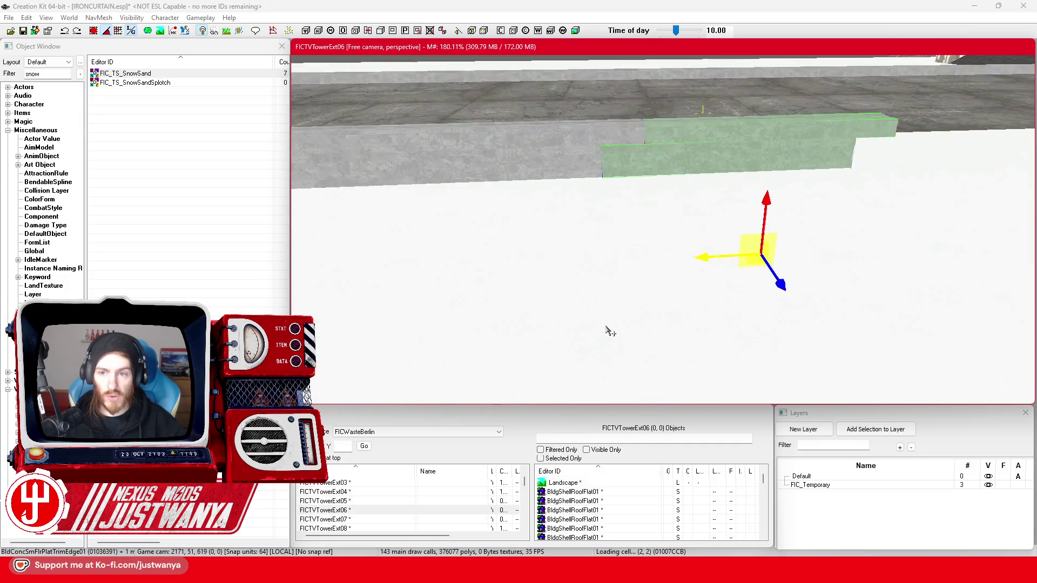
drag(658, 148, 683, 147)
mouse_move(691, 291)
mouse_down()
mouse_move(457, 304)
mouse_move(693, 292)
mouse_move(662, 294)
mouse_up()
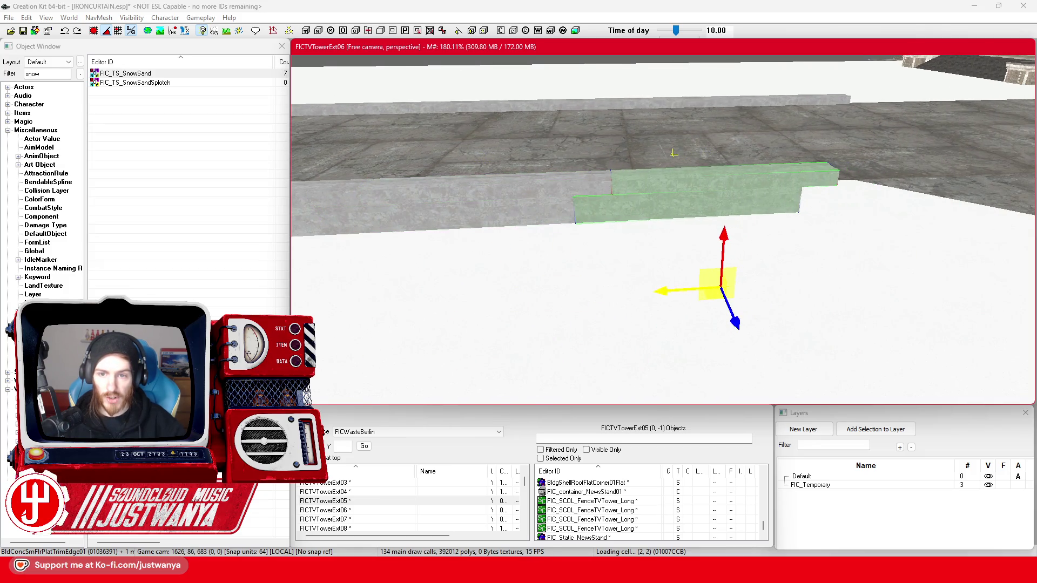
Select the next concrete trim edge piece and slide it right along the floor edge
click(695, 205)
key(c)
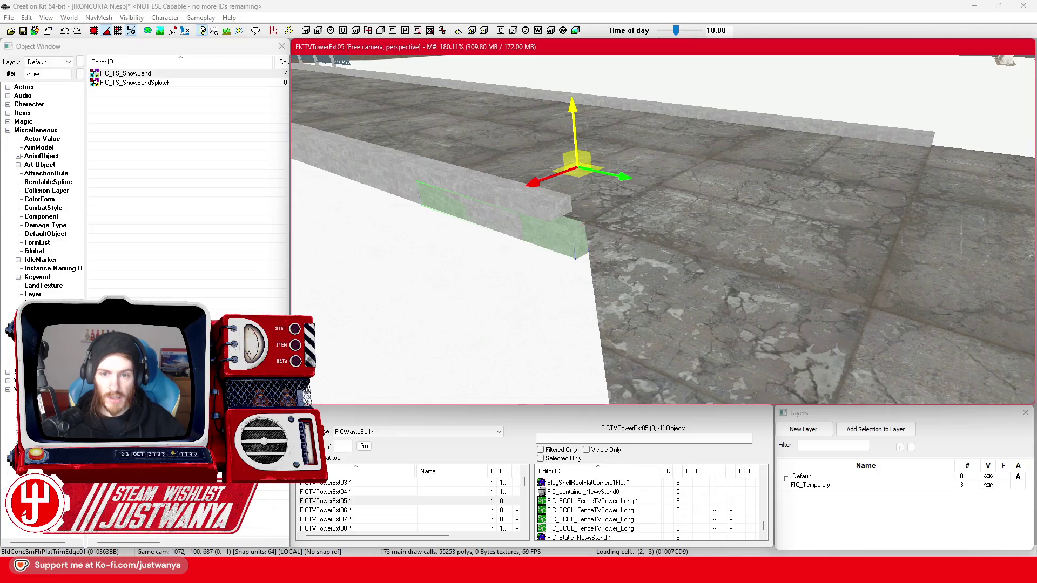
click(531, 209)
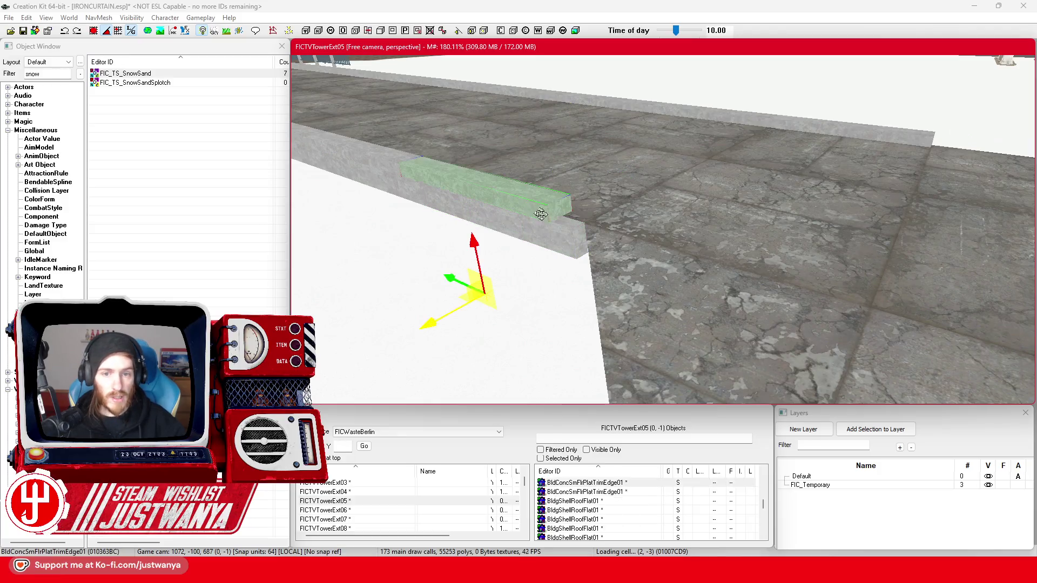
key(c)
drag(430, 297, 544, 296)
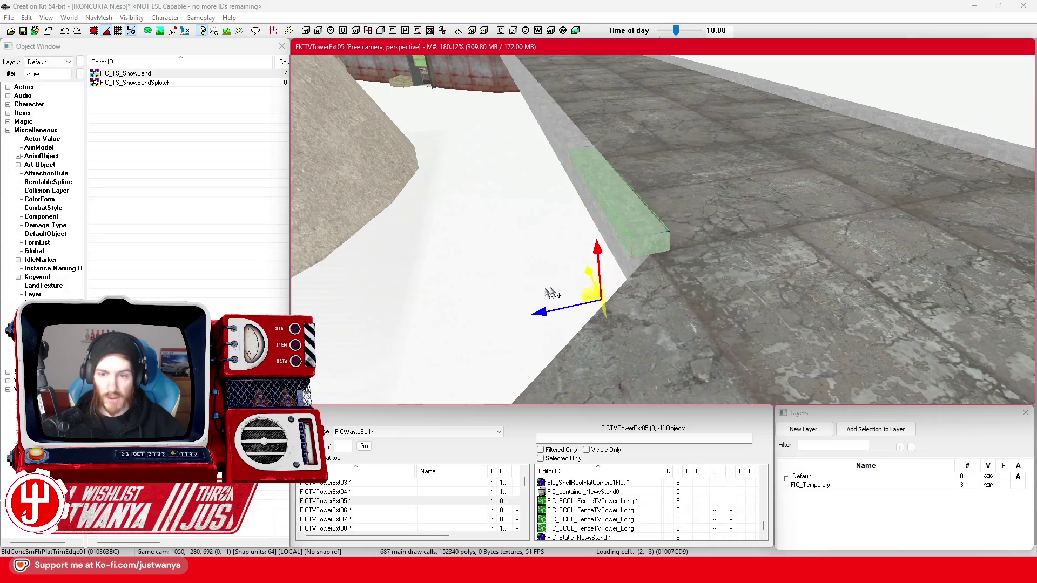
Focus the view on the trim ledge, then on the corner floor piece by the tower
click(696, 249)
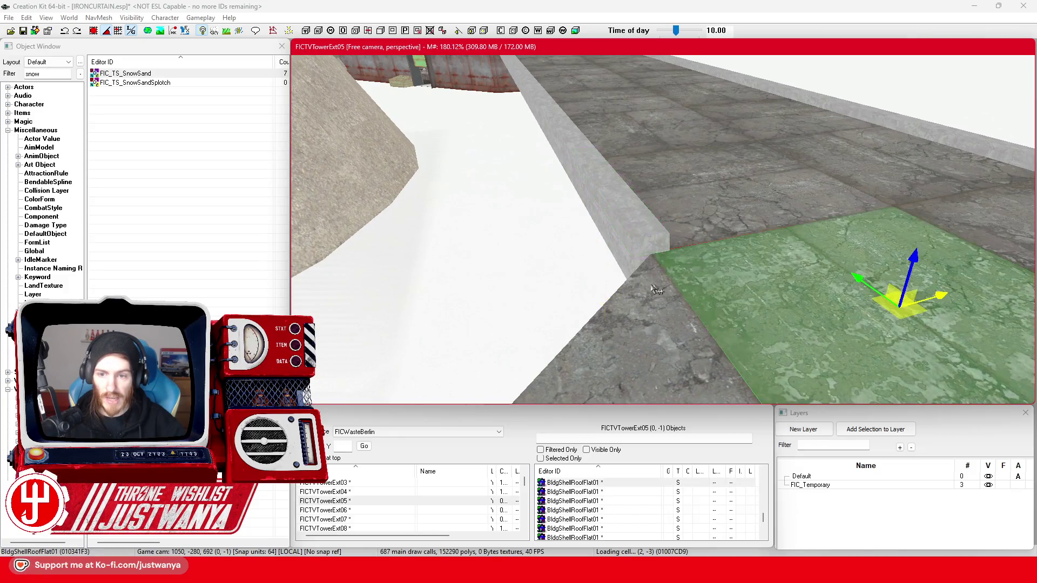
click(724, 290)
key(f)
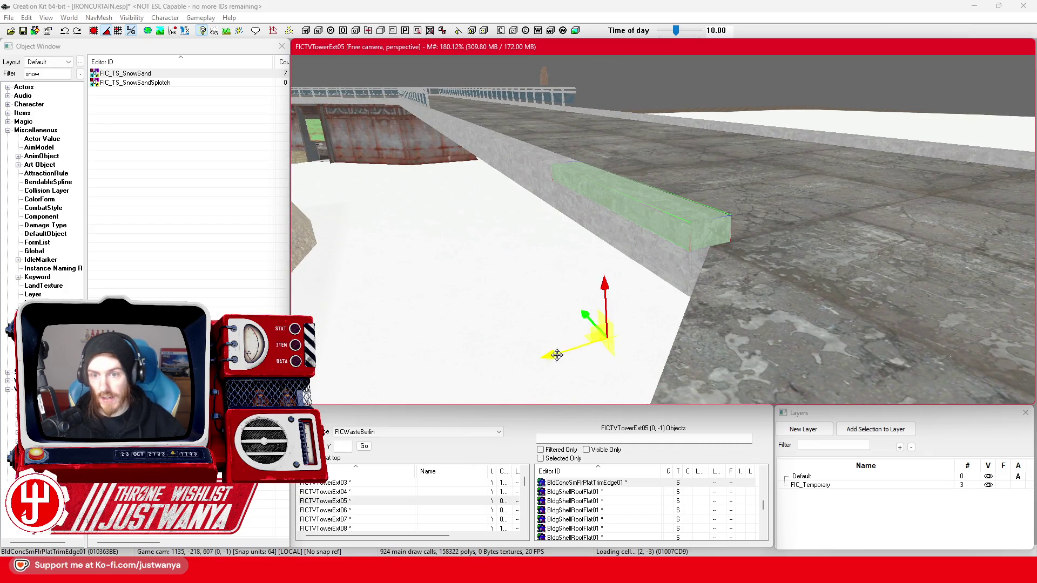
click(742, 270)
key(f)
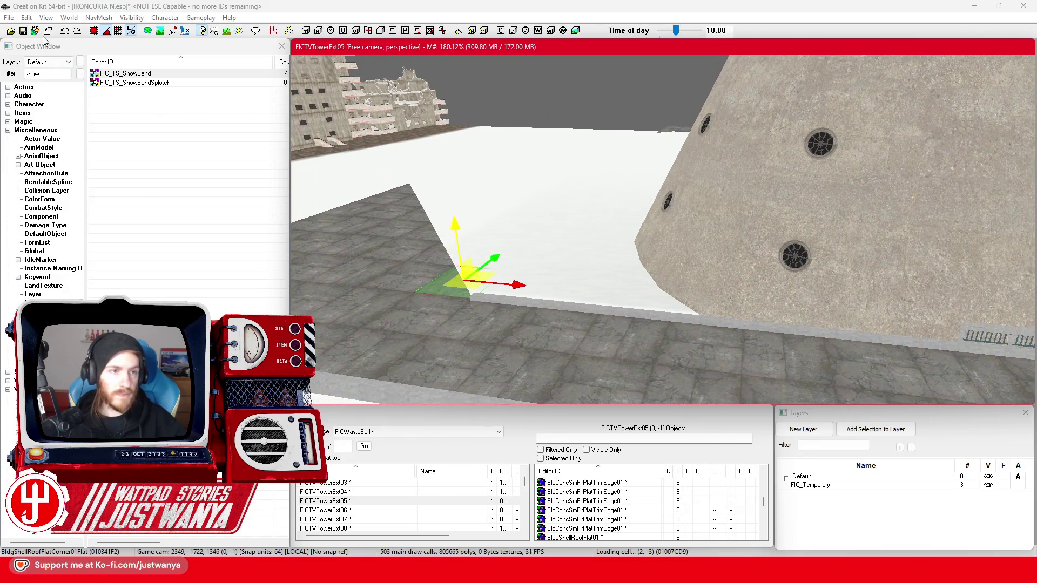
Save the plugin, inspect the floor tile, corner piece and adjacent flat tile, then save with Ctrl+S
click(23, 31)
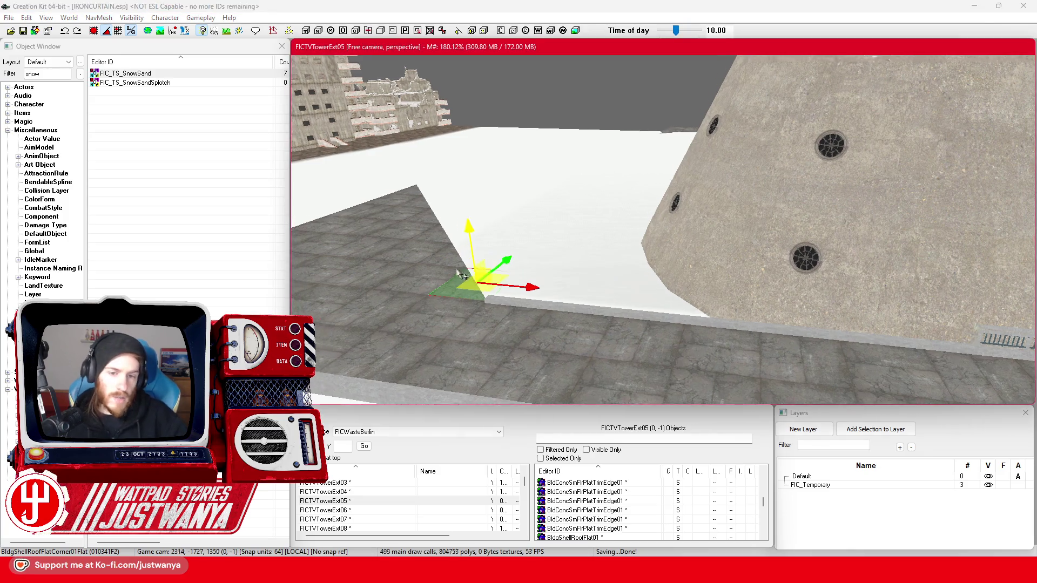
click(550, 327)
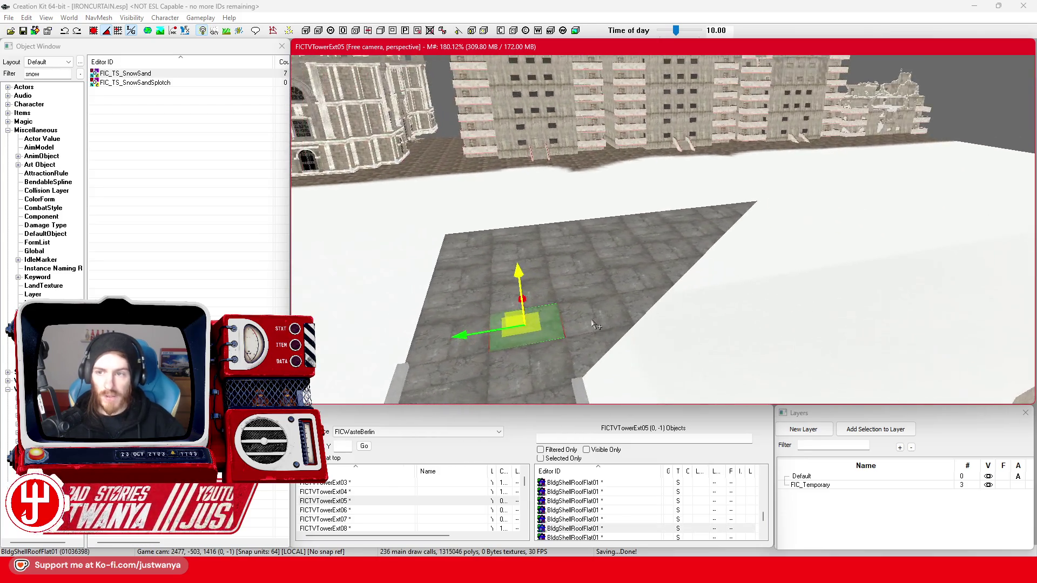
scroll(589, 290, down, 3)
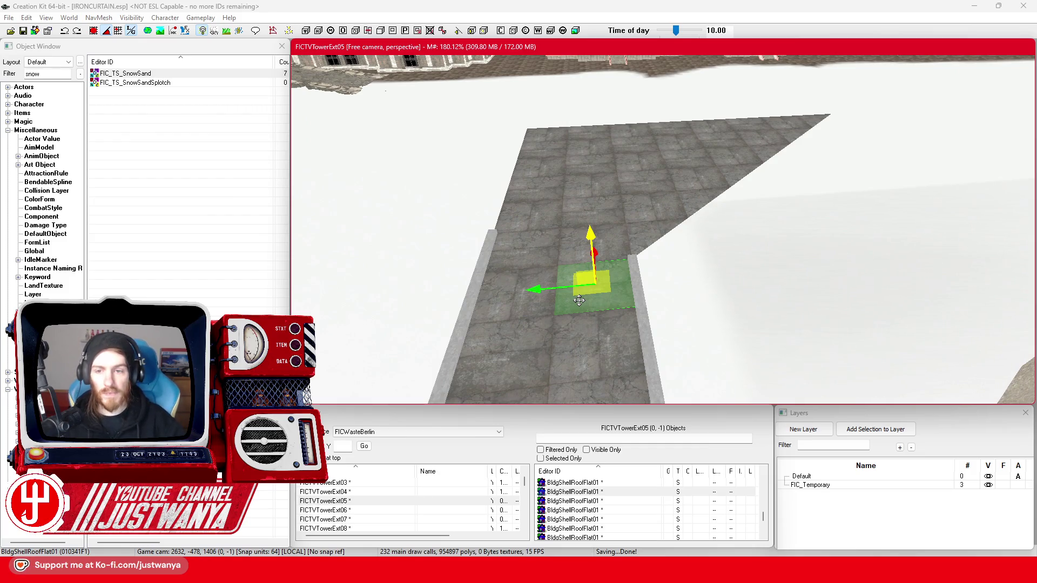
click(657, 237)
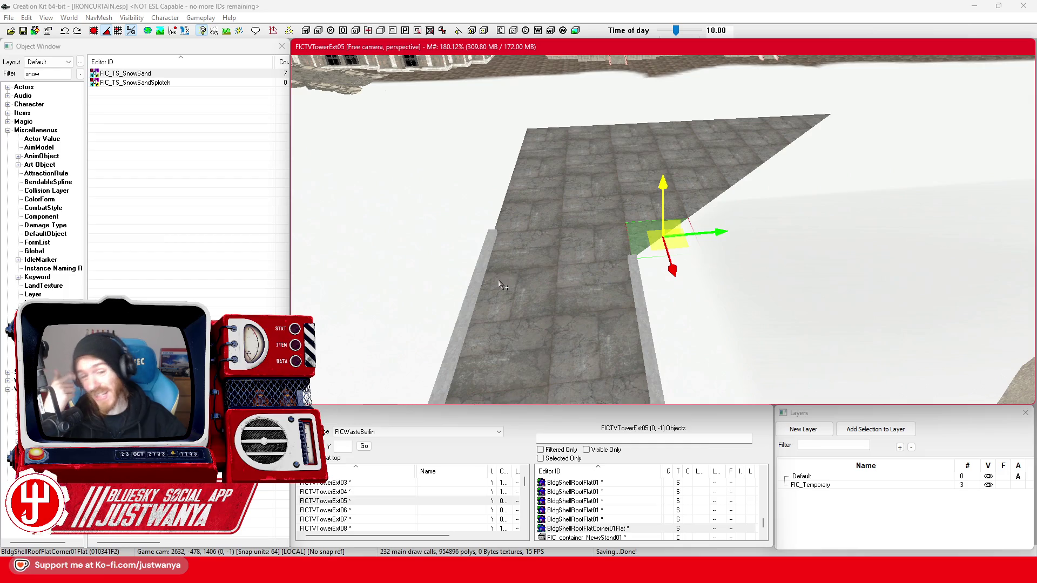
click(589, 259)
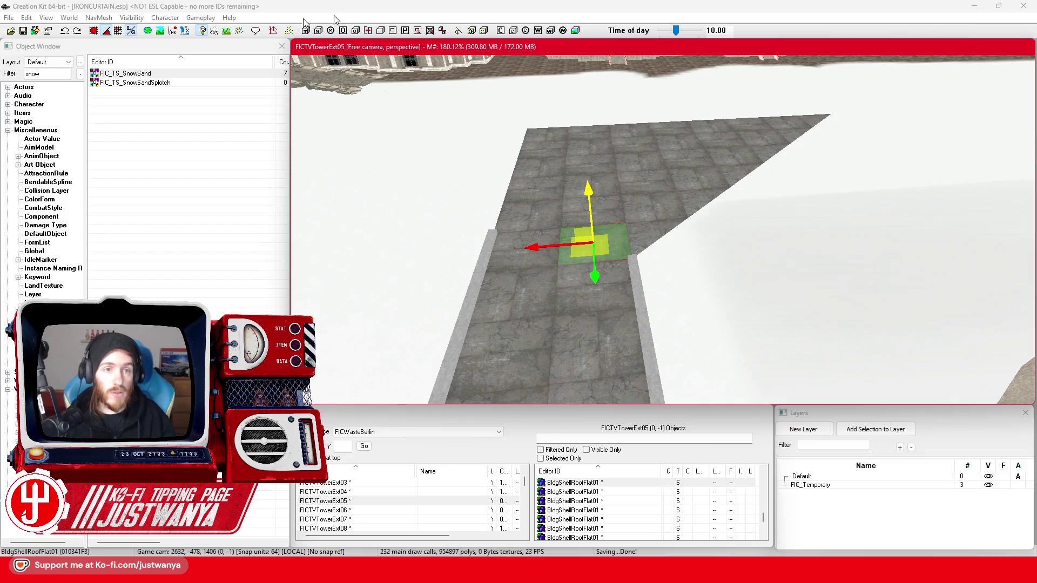
key(ctrl+s)
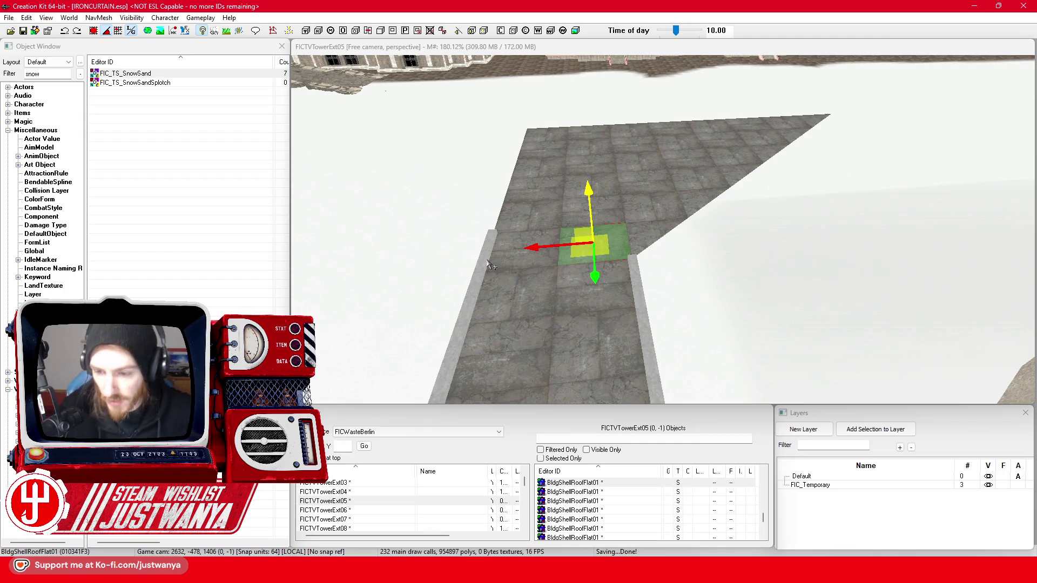
Select the roof corner piece and its neighbouring BldgShellRoofFlat01 tile at the row's end
click(667, 239)
key(f)
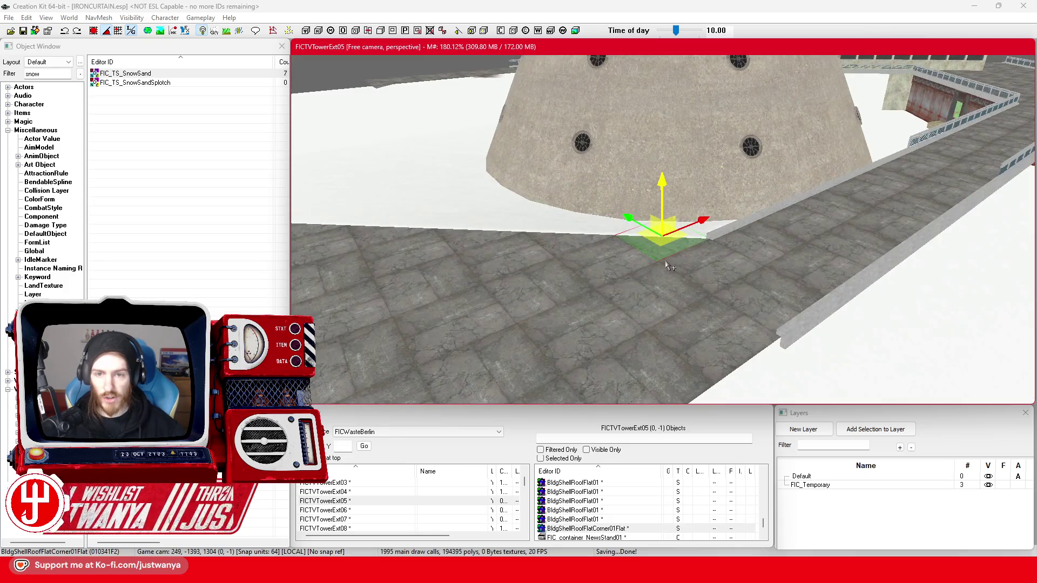
click(510, 310)
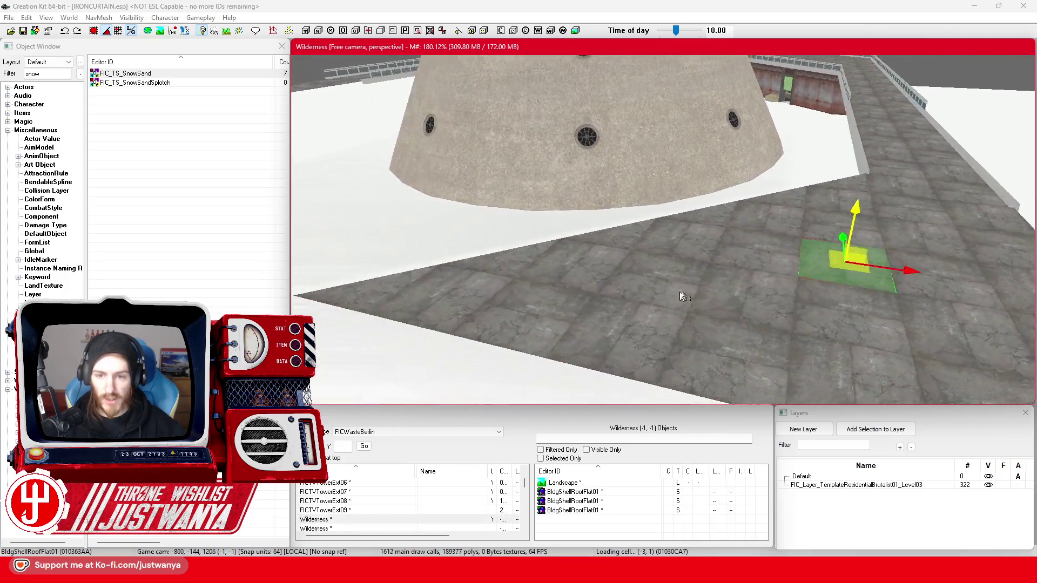
click(656, 289)
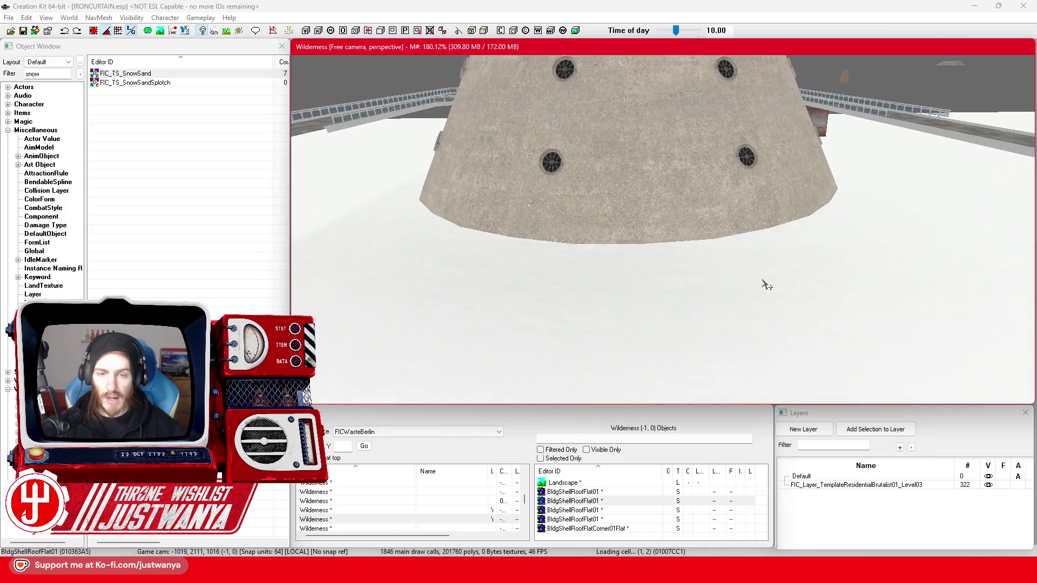
click(754, 218)
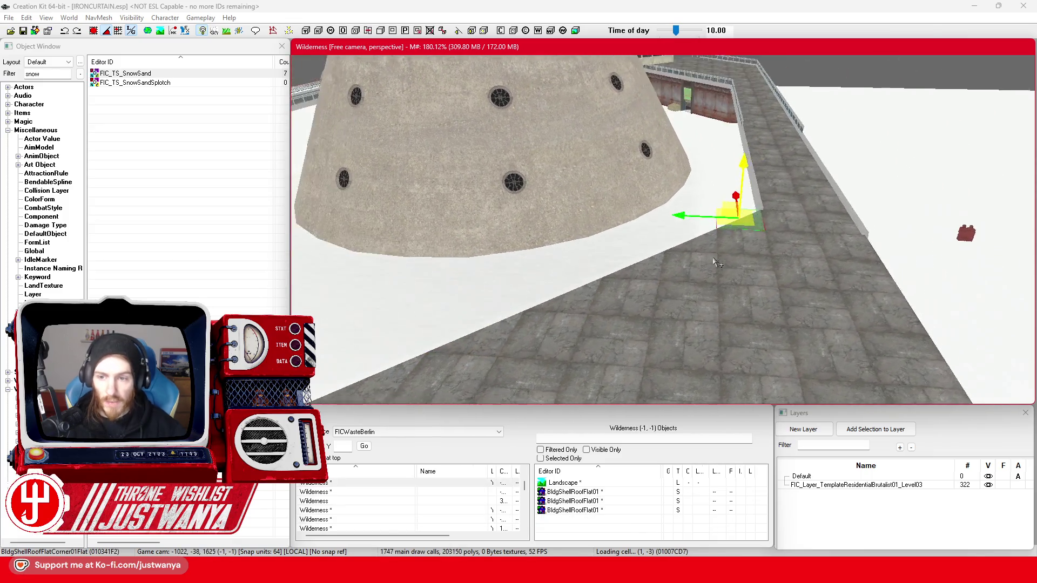
ctrl+click(796, 235)
scroll(864, 260, up, 3)
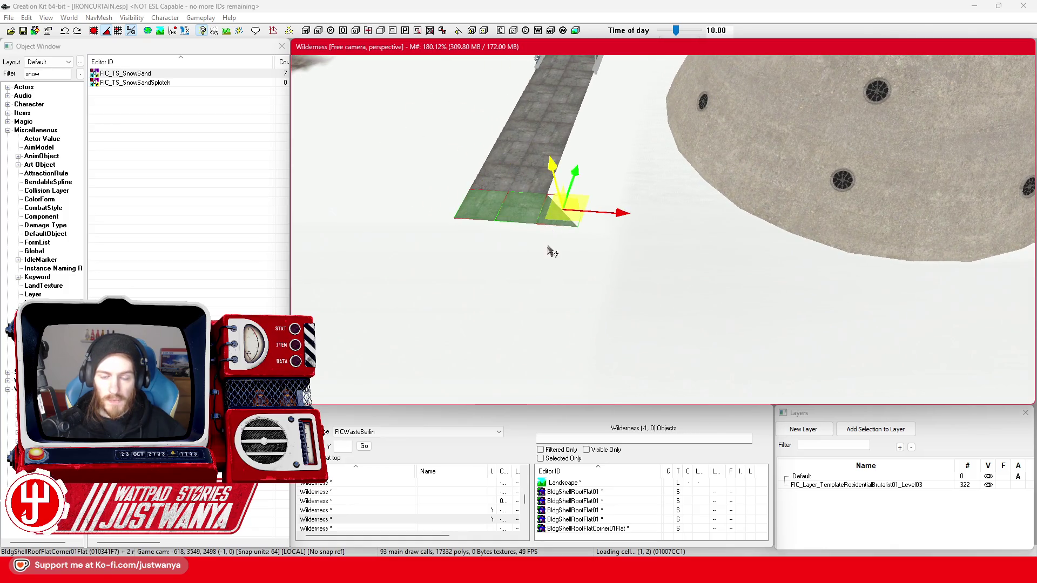
scroll(550, 249, up, 5)
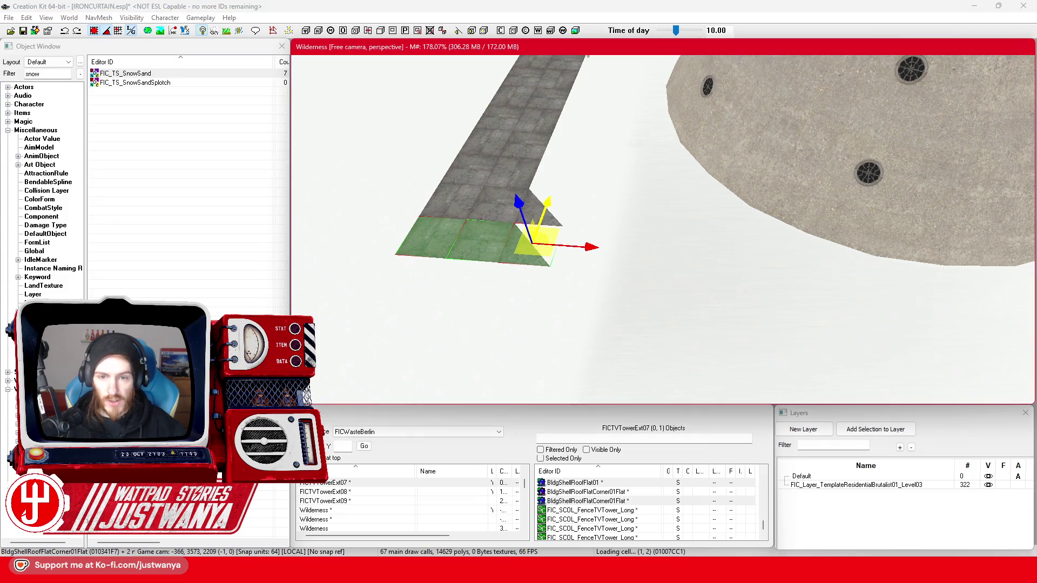
Move the tile-and-corner pair outward, duplicate it with Ctrl+D, and place the copy as the next step
mouse_move(594, 253)
mouse_down()
mouse_move(627, 239)
mouse_move(602, 264)
mouse_move(627, 297)
mouse_move(736, 348)
mouse_up()
key(ctrl+d)
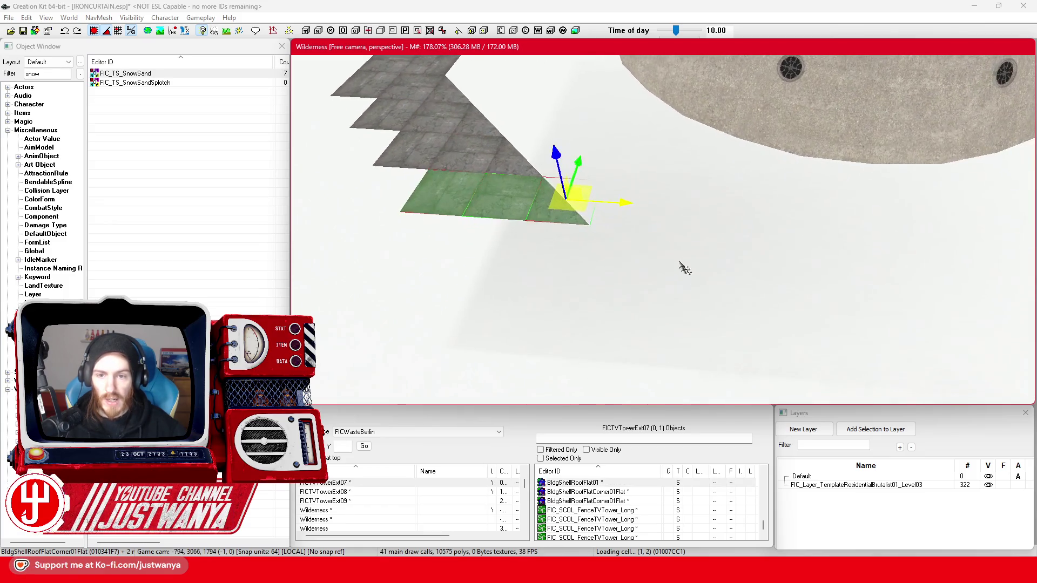
mouse_move(581, 162)
mouse_down()
mouse_move(585, 220)
mouse_move(672, 256)
mouse_move(691, 237)
mouse_move(546, 178)
mouse_move(594, 183)
mouse_move(598, 199)
mouse_move(547, 207)
mouse_move(591, 205)
mouse_up()
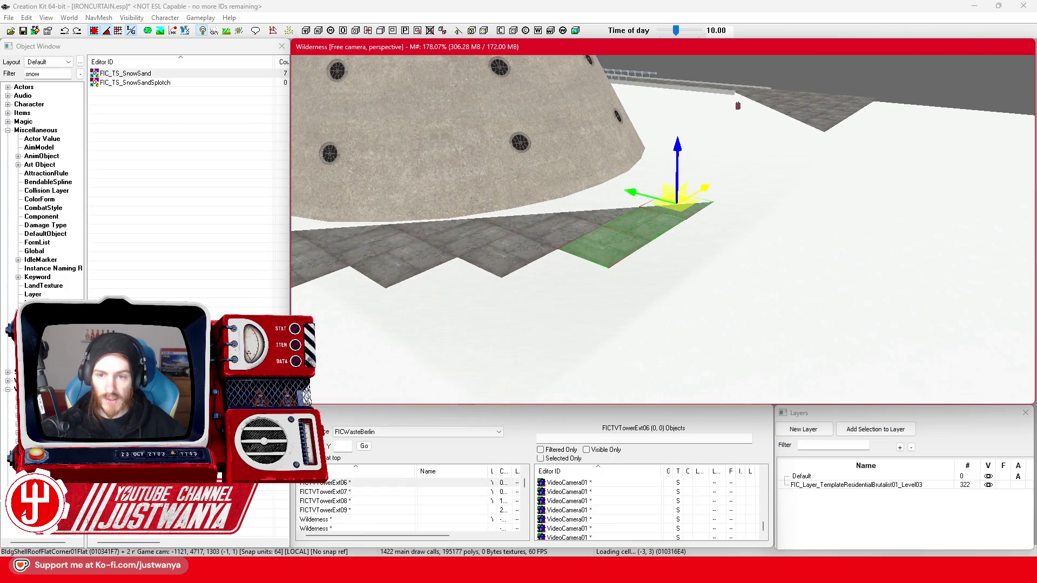
mouse_move(643, 232)
mouse_down()
mouse_move(596, 243)
mouse_move(675, 176)
mouse_up()
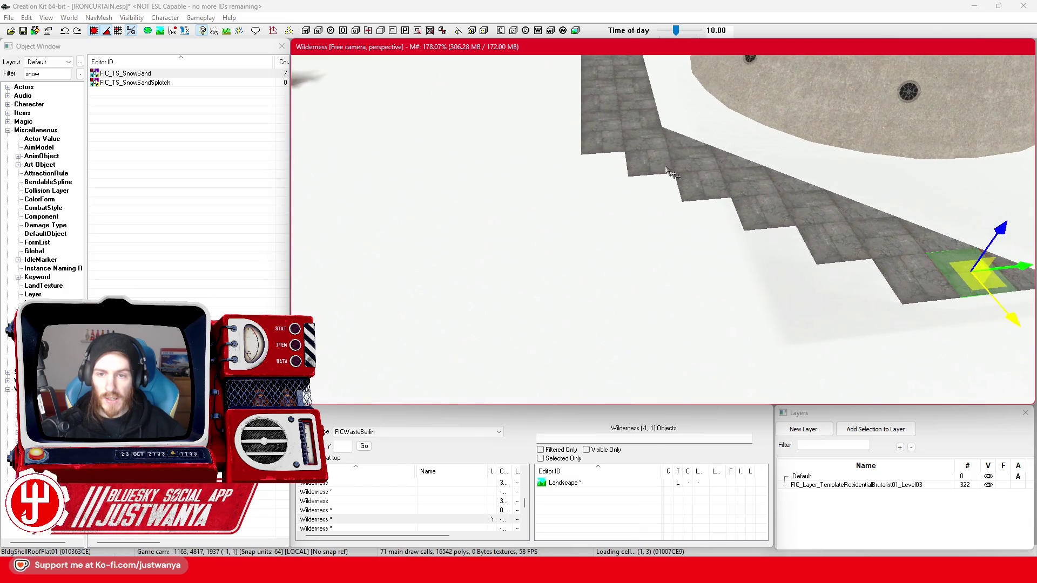
ctrl+click(650, 145)
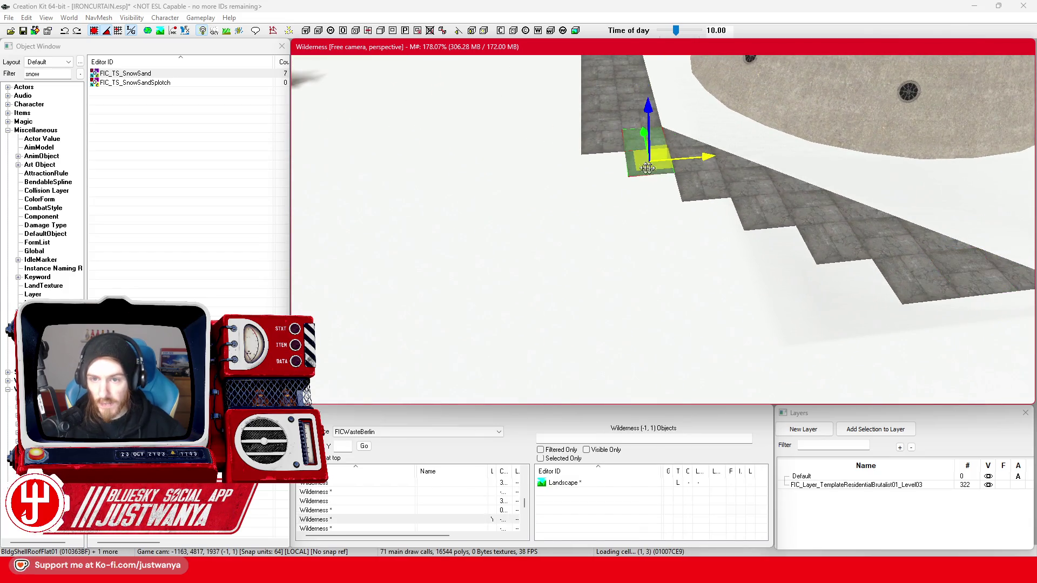
mouse_move(608, 169)
mouse_down()
mouse_move(625, 155)
mouse_move(613, 129)
mouse_move(514, 217)
mouse_move(522, 130)
mouse_move(456, 268)
mouse_move(486, 194)
mouse_move(519, 175)
mouse_move(471, 135)
mouse_move(435, 203)
mouse_move(426, 319)
mouse_move(429, 305)
mouse_up()
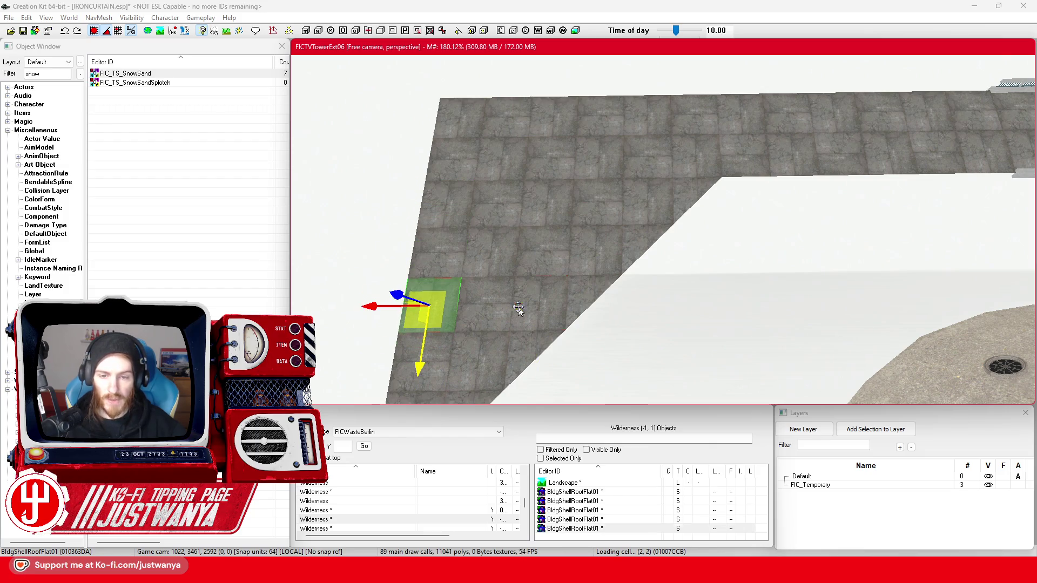
Select four concrete trim-edge pieces beside the railing
key(shift)
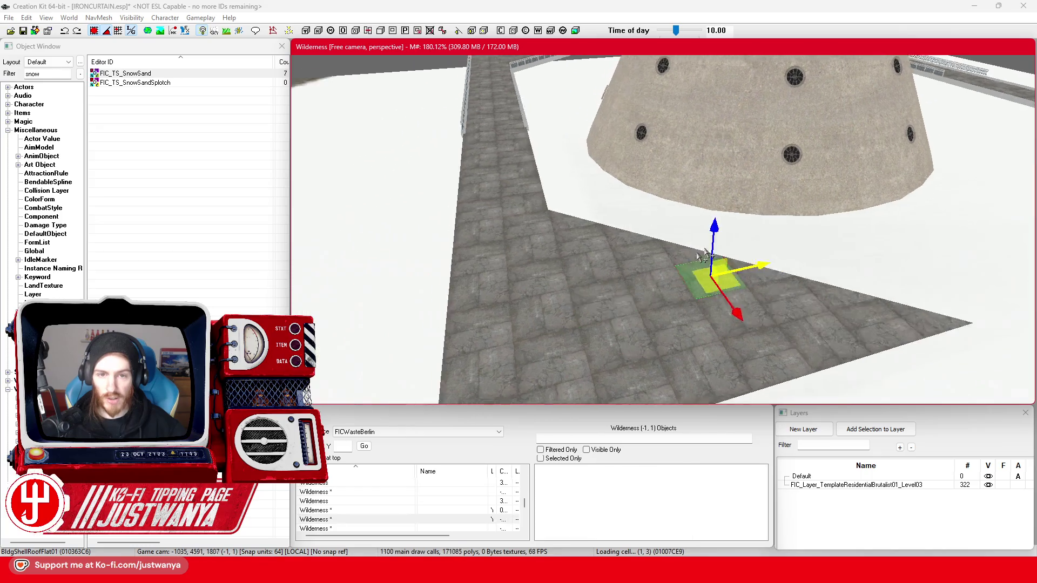
key(shift)
key(shift)
scroll(681, 250, up, 3)
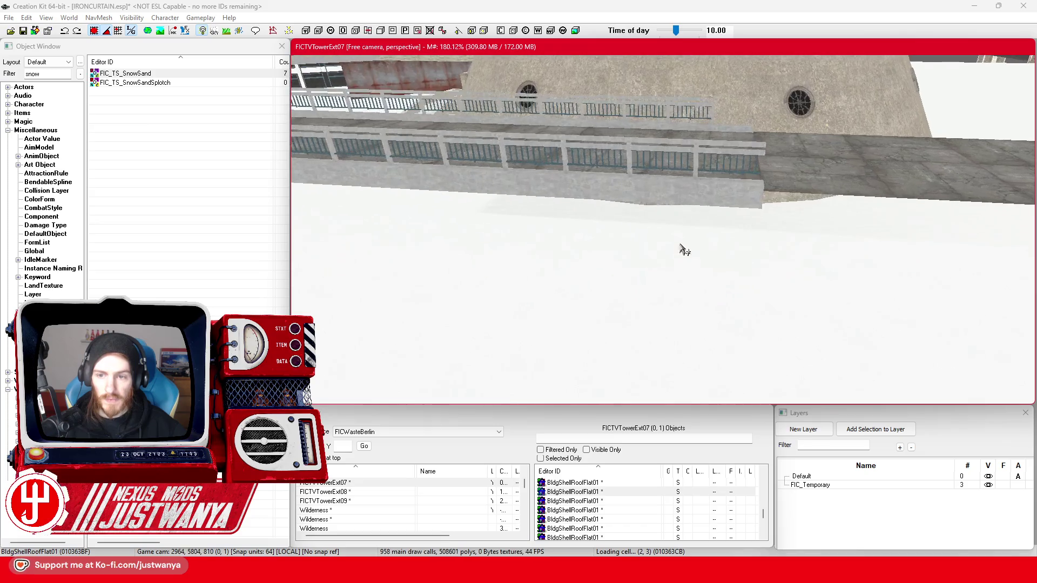
click(659, 227)
scroll(652, 238, up, 3)
ctrl+click(641, 218)
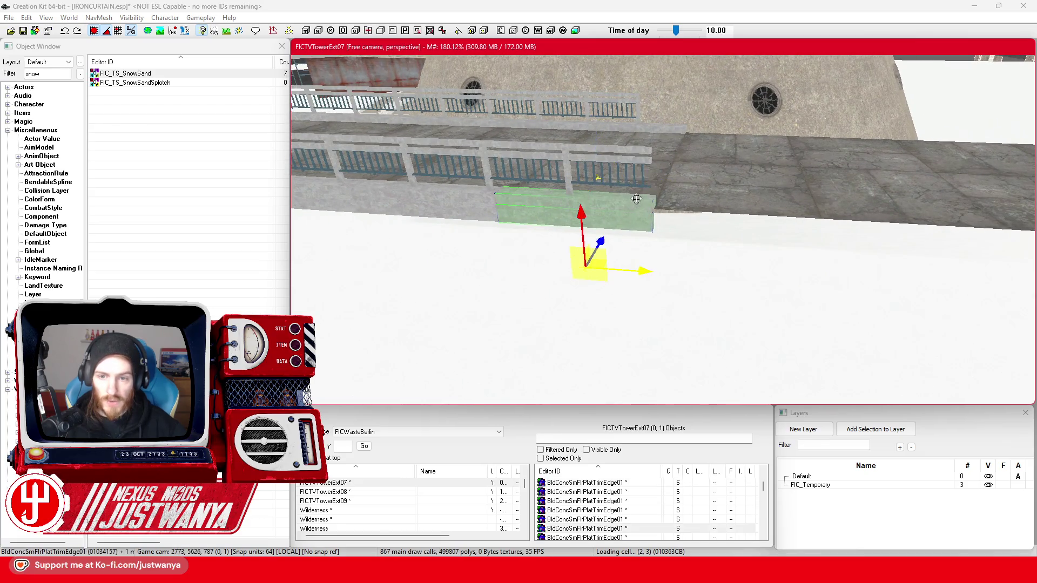
scroll(492, 254, up, 4)
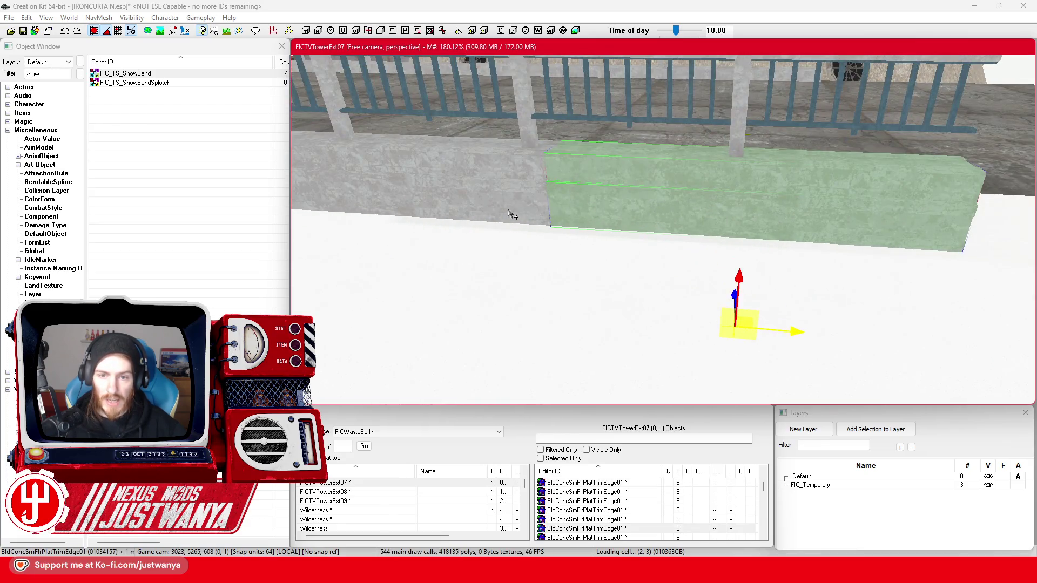
ctrl+click(511, 212)
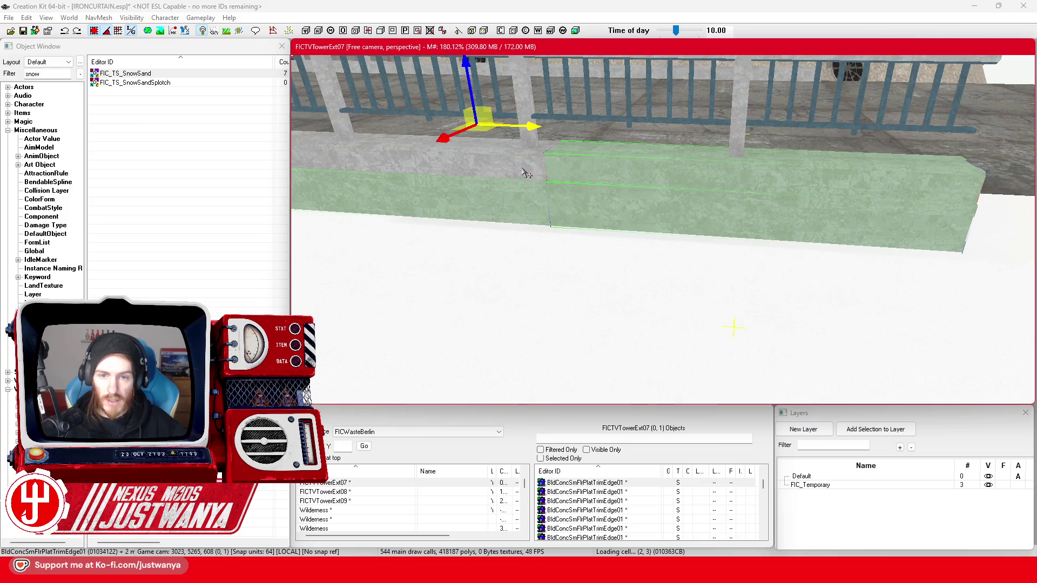
ctrl+click(530, 208)
scroll(602, 226, down, 3)
mouse_move(606, 226)
mouse_down()
mouse_move(565, 229)
mouse_move(578, 227)
mouse_up()
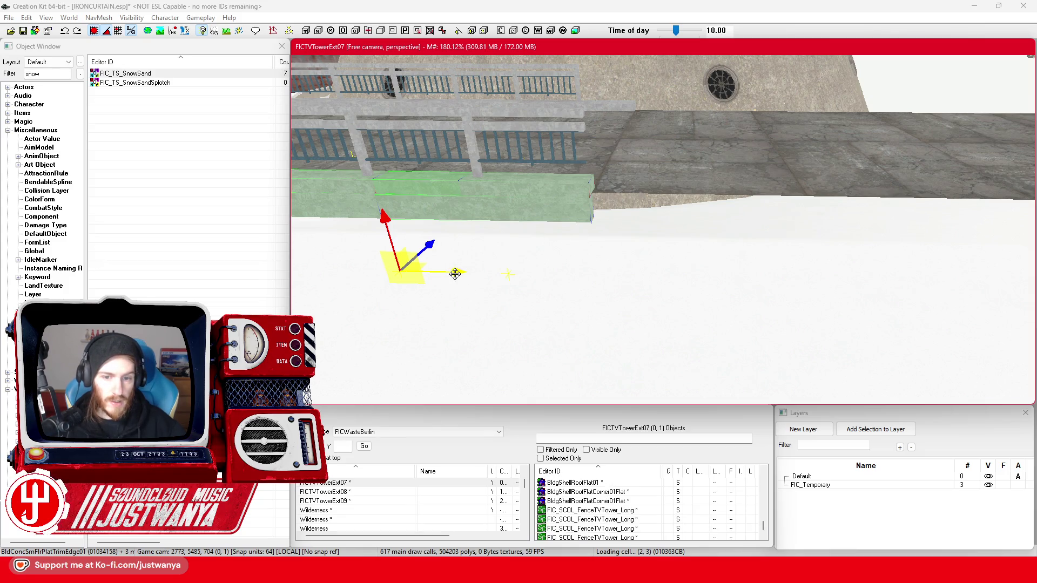
Slide the trim pieces right along the wall, undoing one try, then select the wall's trim row
drag(456, 273, 656, 284)
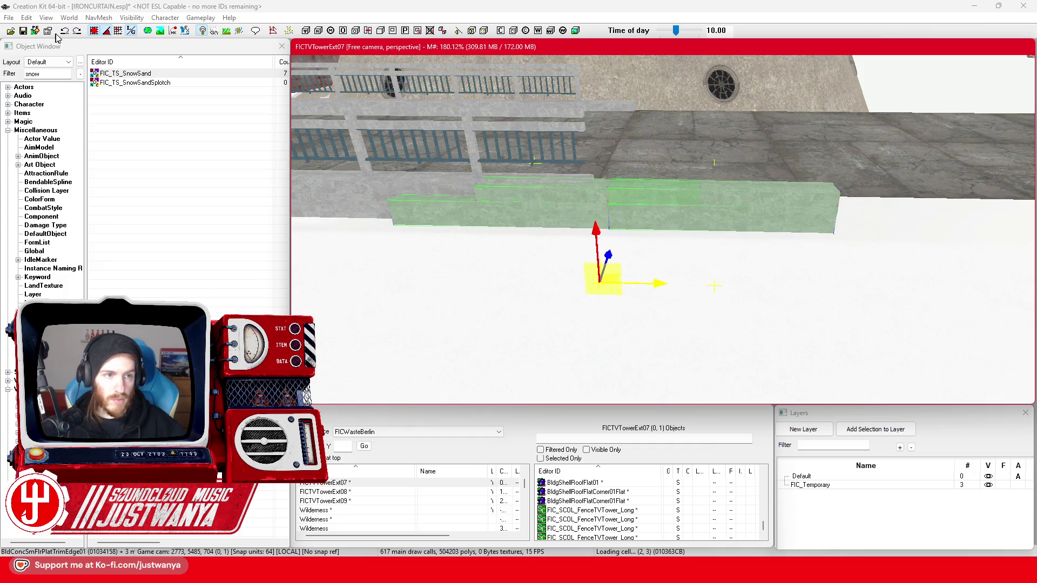
click(66, 32)
mouse_move(658, 286)
mouse_down()
mouse_move(845, 283)
mouse_move(703, 280)
mouse_up()
click(771, 184)
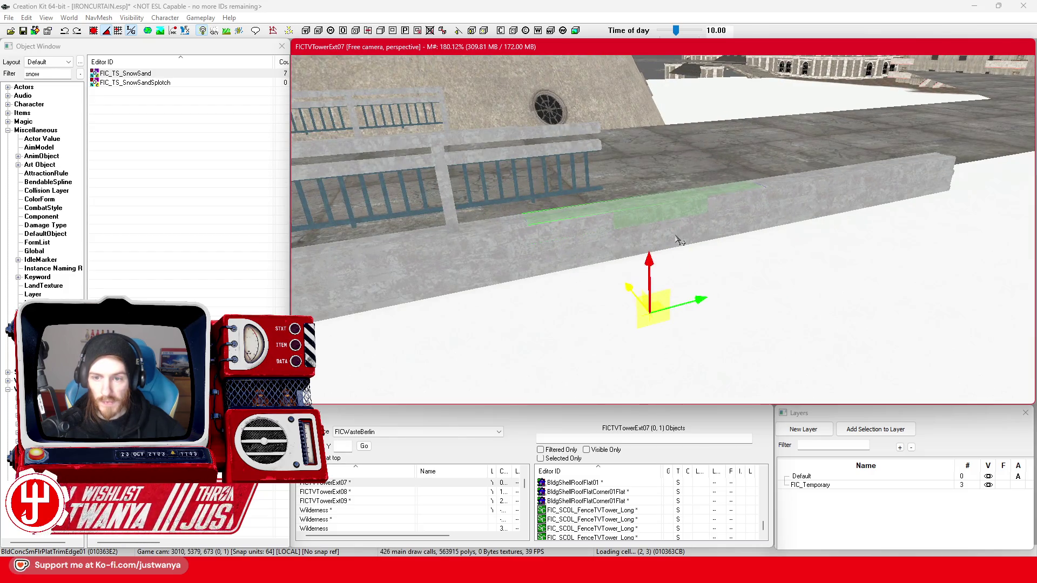
ctrl+click(707, 233)
ctrl+click(832, 200)
ctrl+click(874, 186)
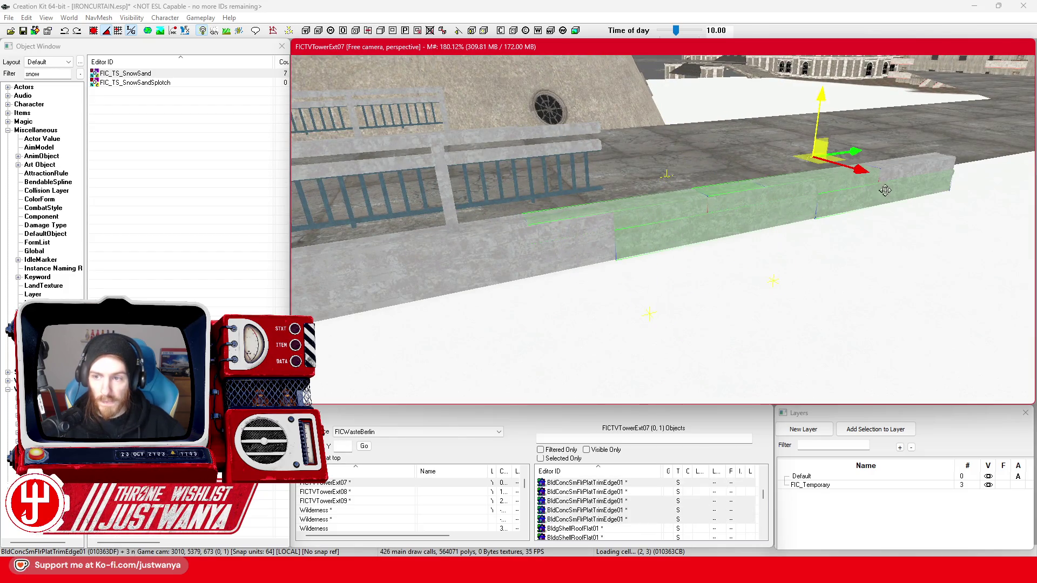
ctrl+click(907, 174)
Slide the selected trim pieces a long way along the wall
mouse_move(845, 235)
mouse_down()
mouse_move(782, 234)
mouse_move(583, 267)
mouse_up()
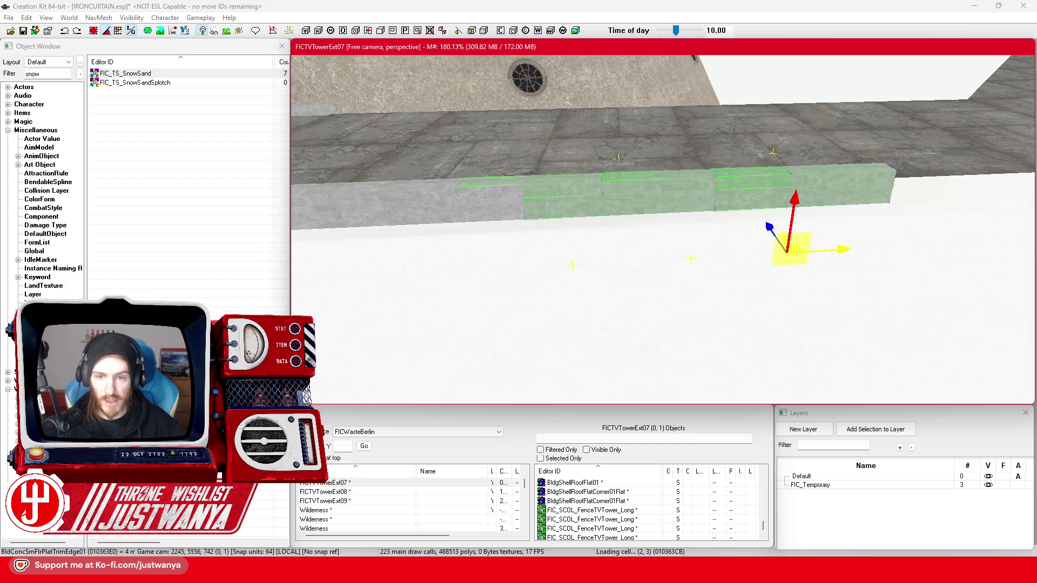
scroll(722, 242, down, 2)
mouse_move(722, 242)
mouse_down()
mouse_move(713, 306)
mouse_move(735, 297)
mouse_up()
scroll(735, 297, up, 3)
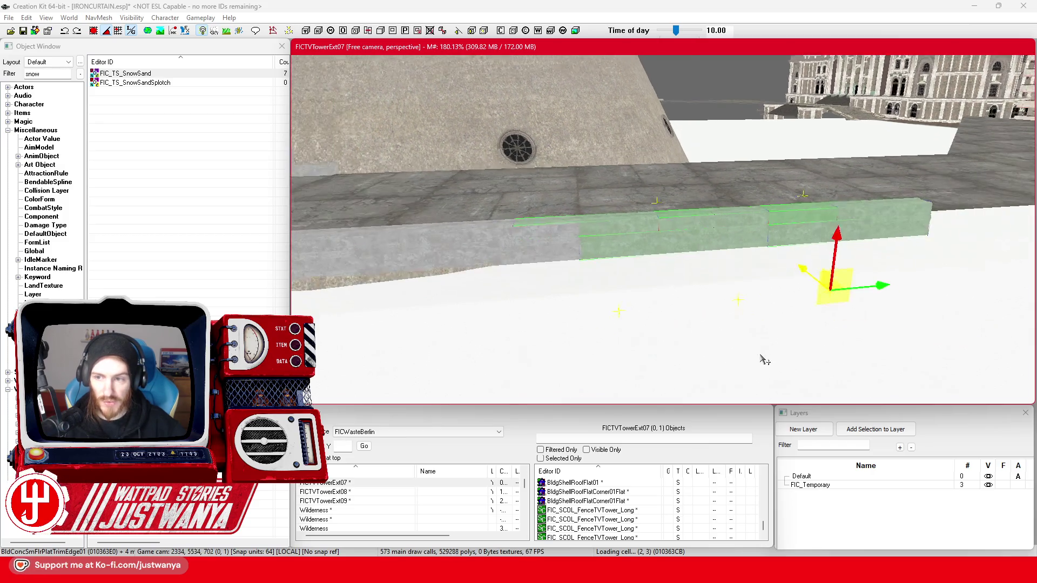
drag(557, 329, 885, 321)
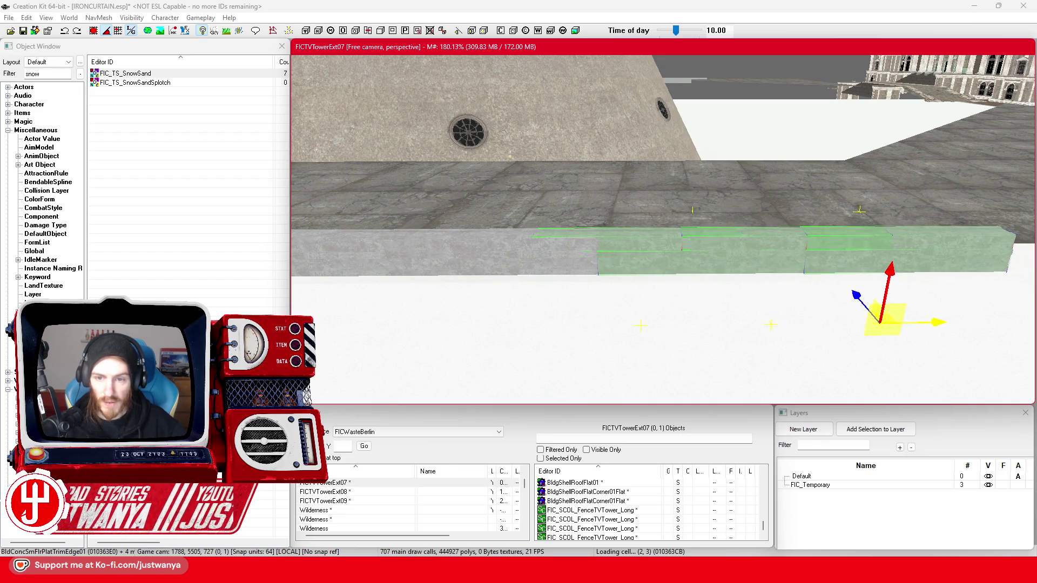
key(shift)
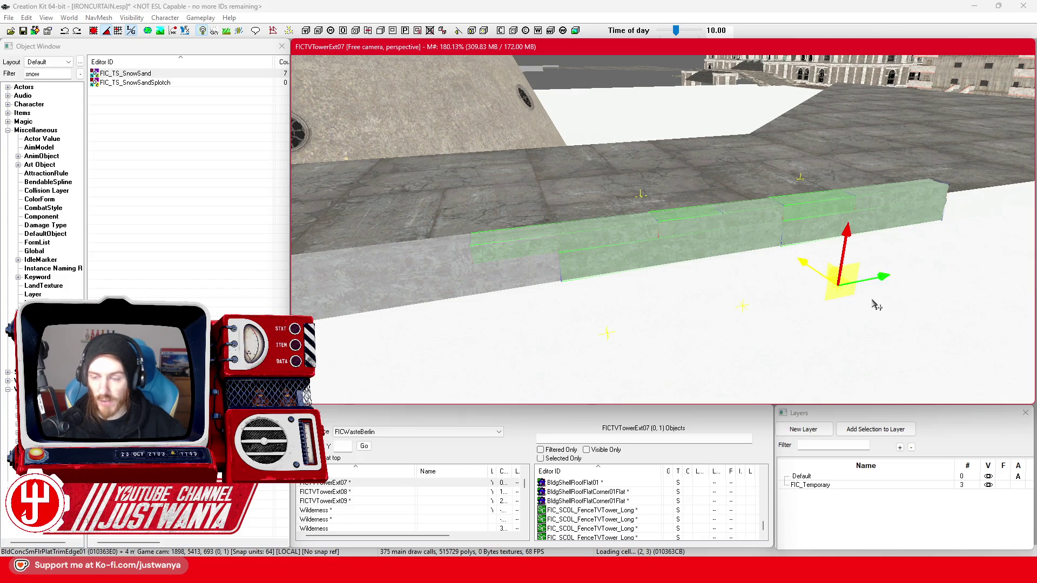
key(shift)
mouse_move(437, 283)
mouse_down()
mouse_move(783, 299)
mouse_move(774, 297)
mouse_up()
Nudge the trim pieces right again so they finish lining the slab edge
key(shift)
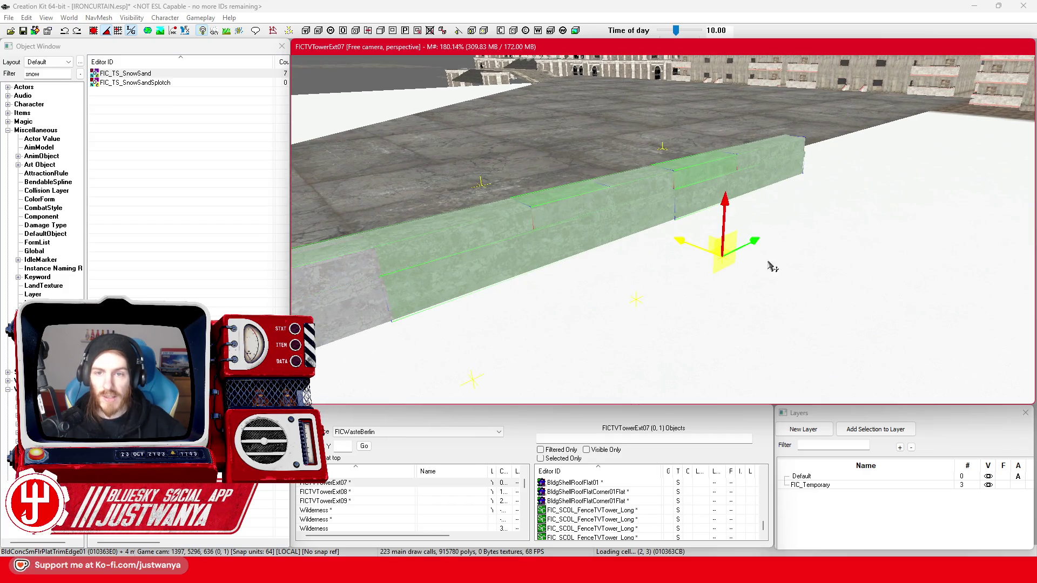
key(shift)
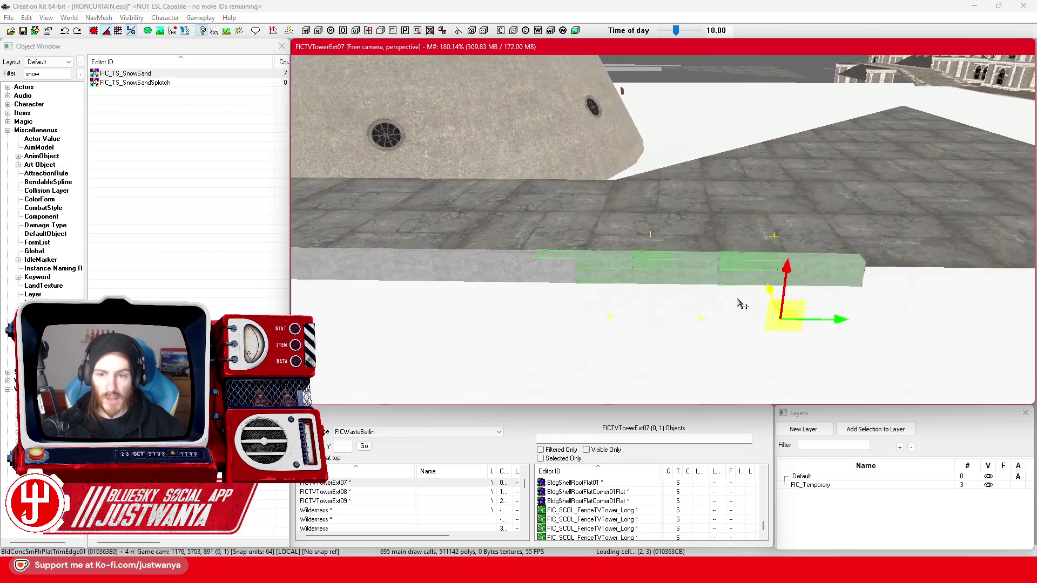
key(shift)
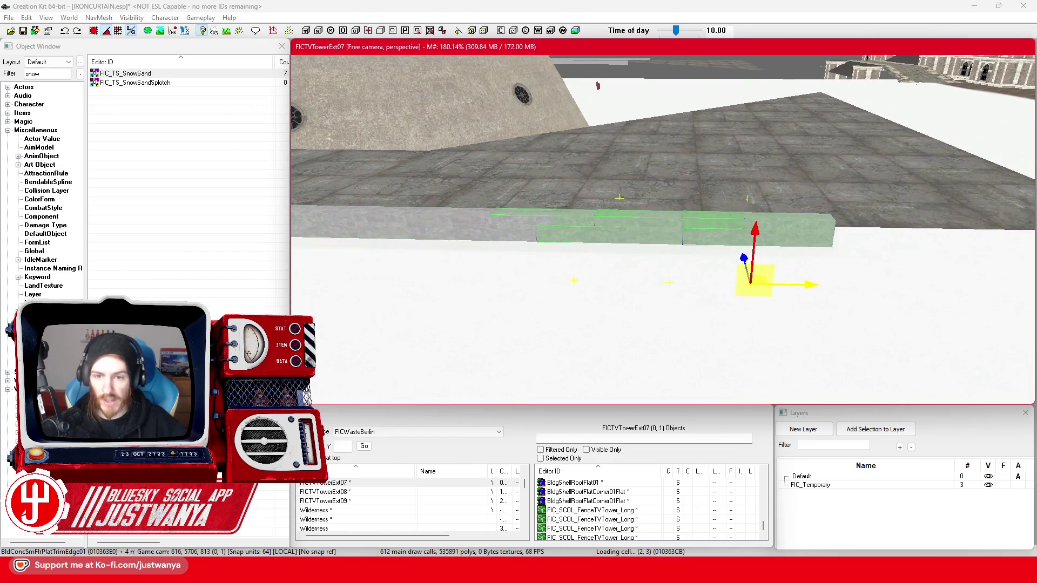
scroll(649, 307, up, 2)
key(shift)
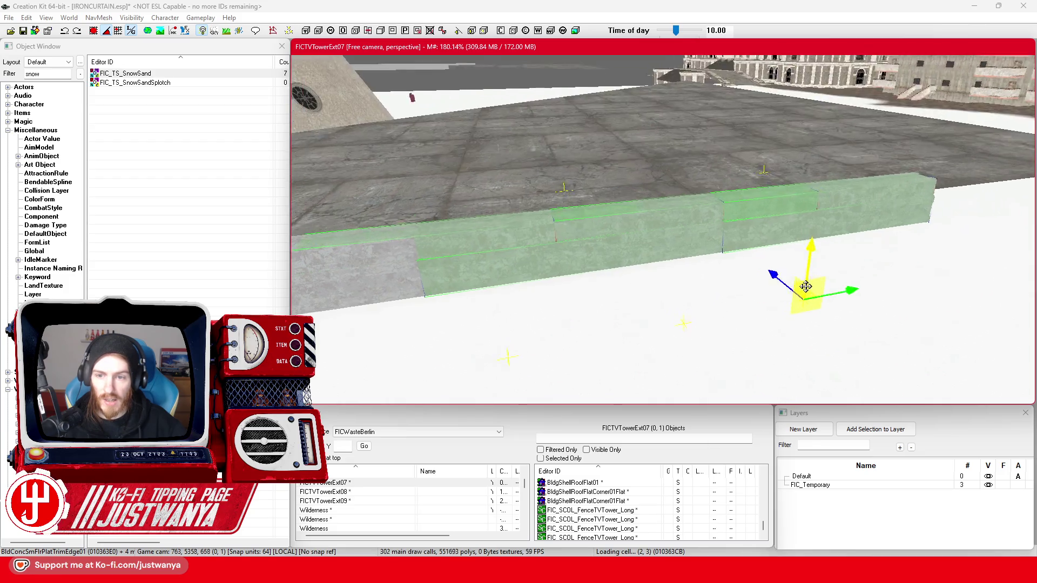
key(shift)
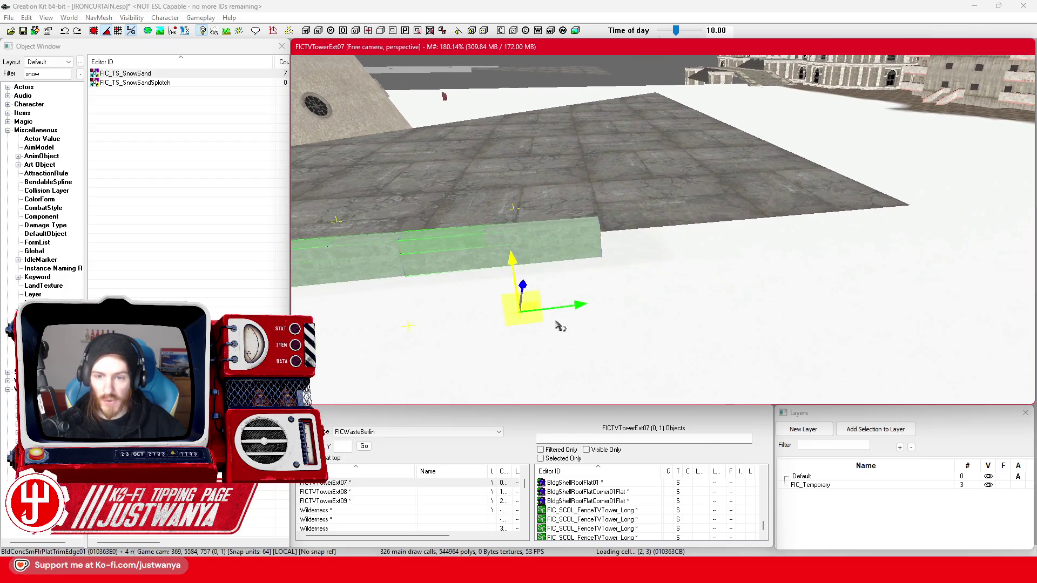
mouse_move(540, 303)
mouse_down()
mouse_move(804, 259)
mouse_move(822, 273)
mouse_up()
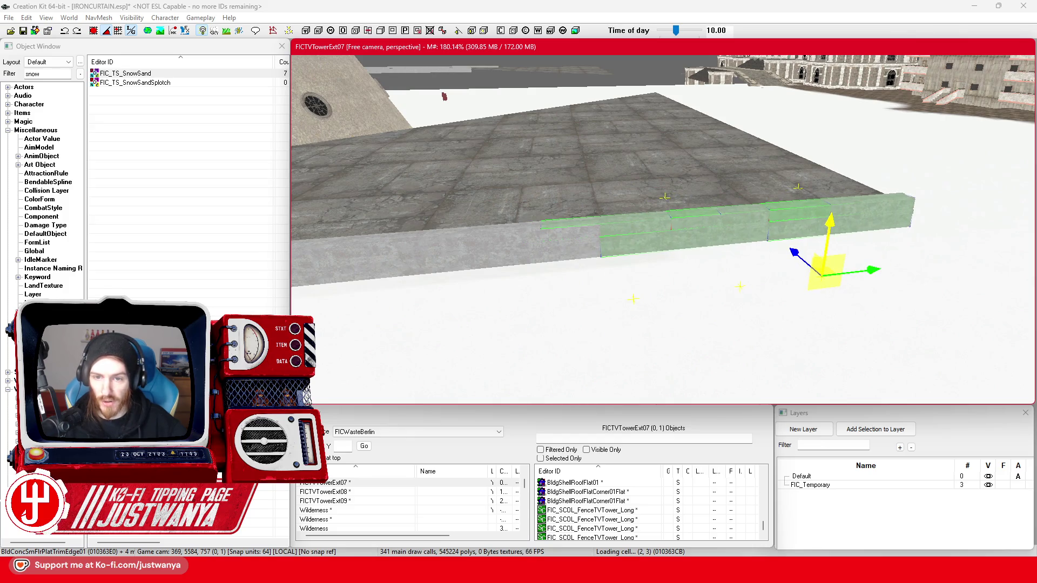
click(700, 242)
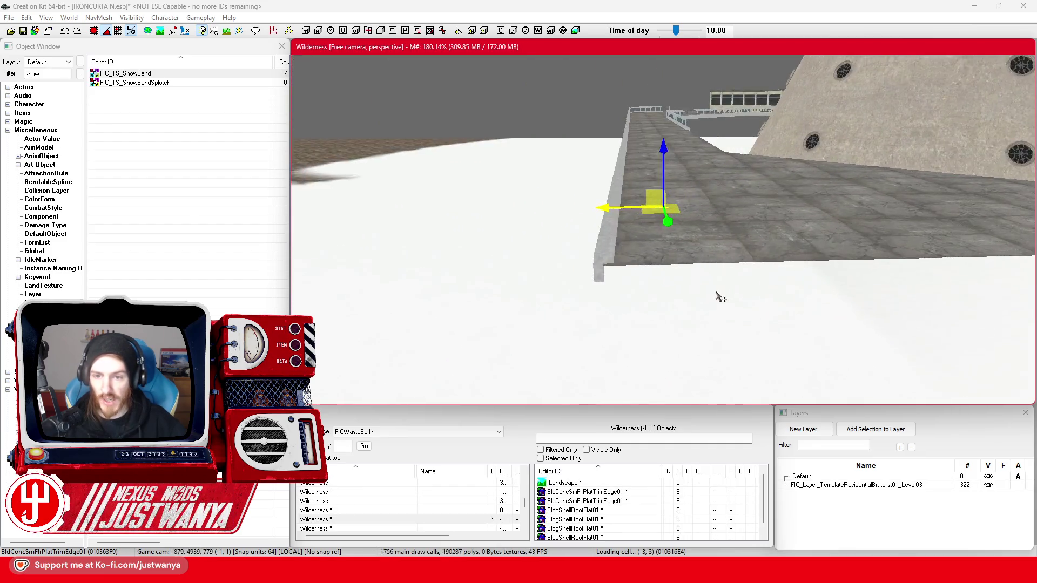
Select a couple of roof floor tiles and save the plugin
click(676, 308)
scroll(675, 308, up, 10)
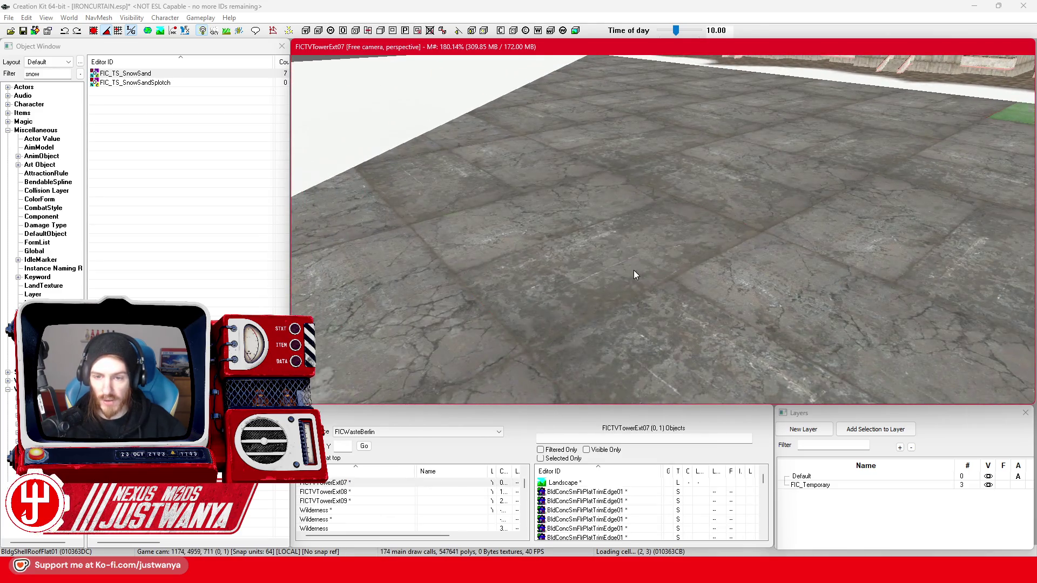
click(634, 272)
scroll(633, 273, down, 10)
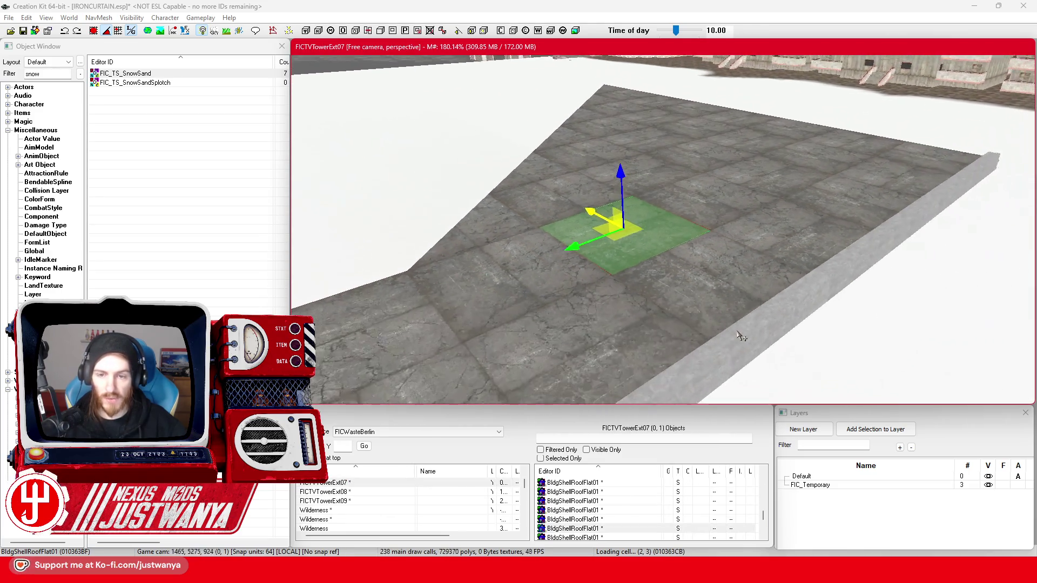
drag(797, 272, 605, 253)
click(27, 34)
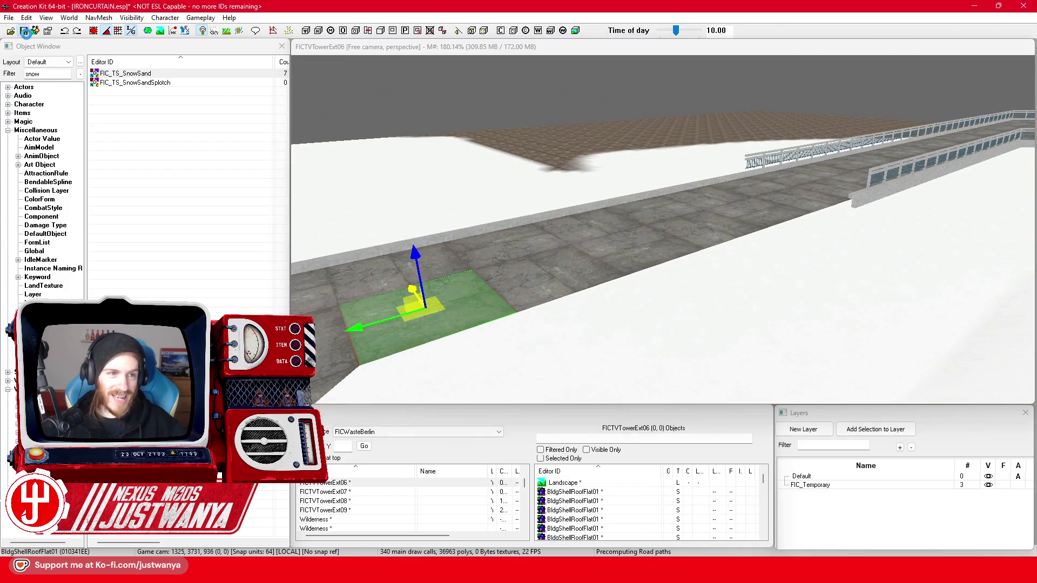
Move another BldgShellRoofFlat01 roof tile up and to the right
click(549, 270)
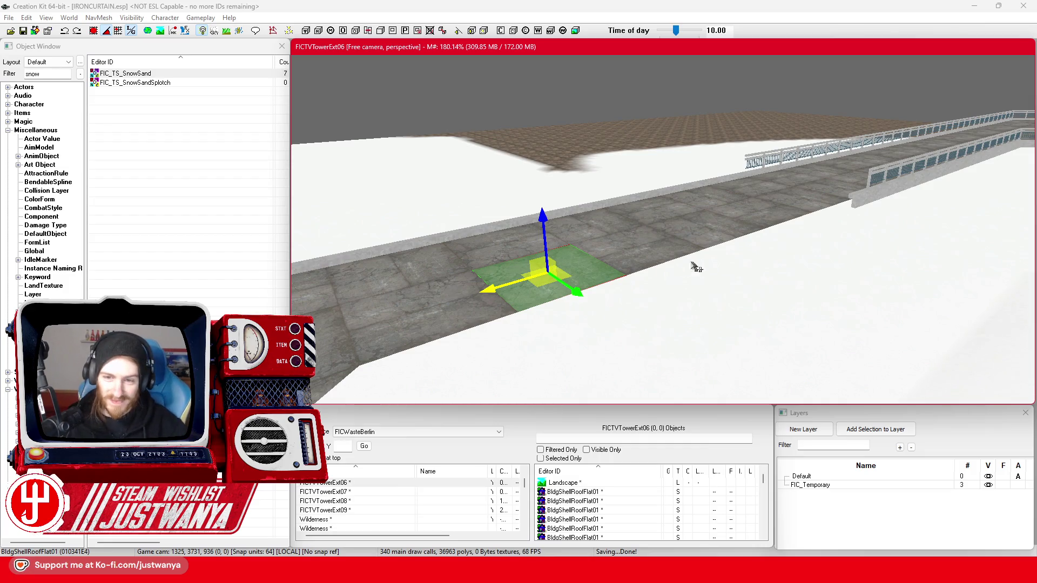
drag(581, 287, 670, 255)
scroll(695, 307, up, 2)
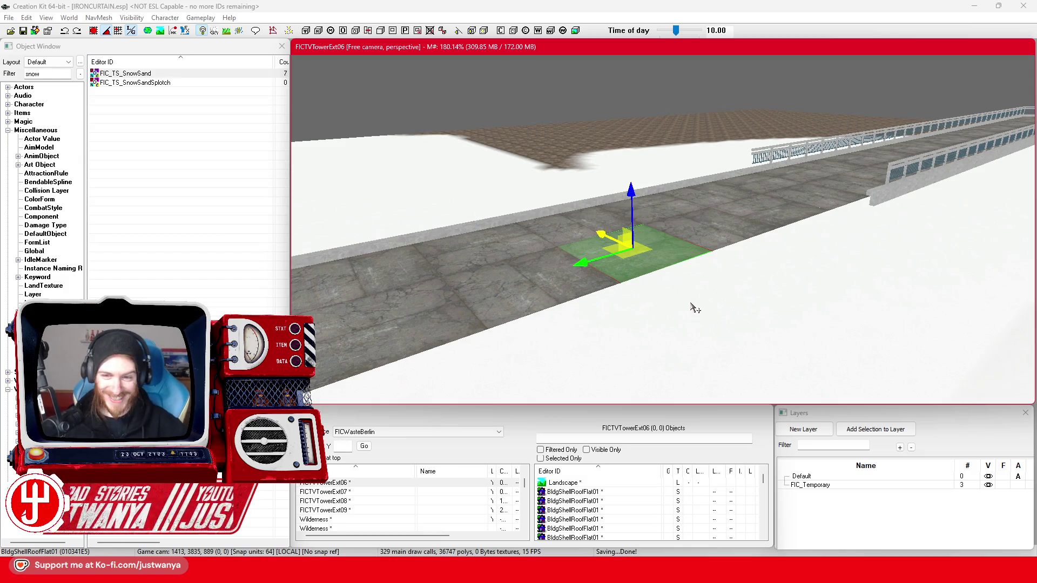
scroll(731, 243, up, 6)
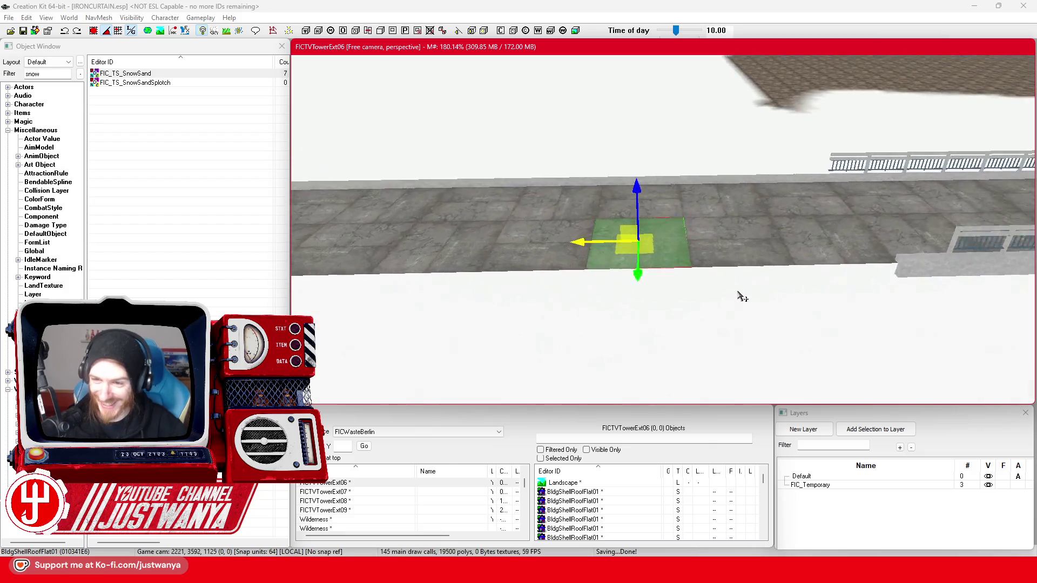
scroll(681, 285, up, 2)
click(705, 227)
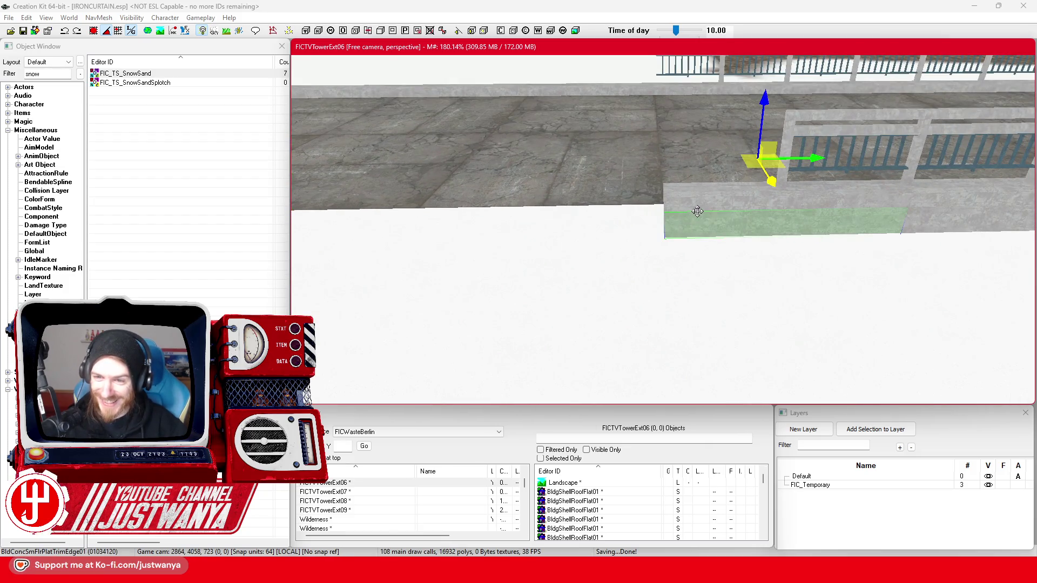
ctrl+click(696, 227)
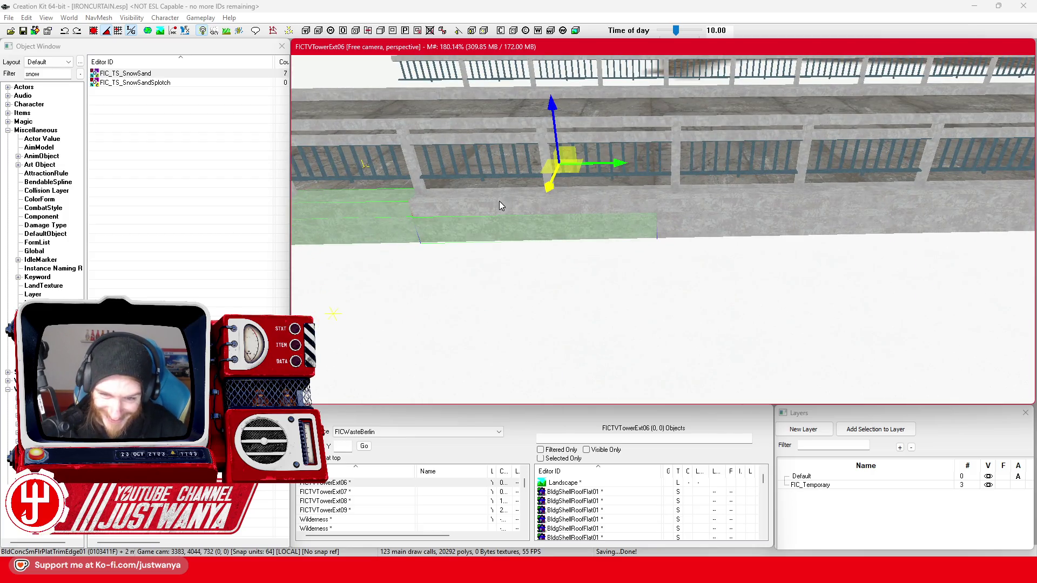
ctrl+click(499, 202)
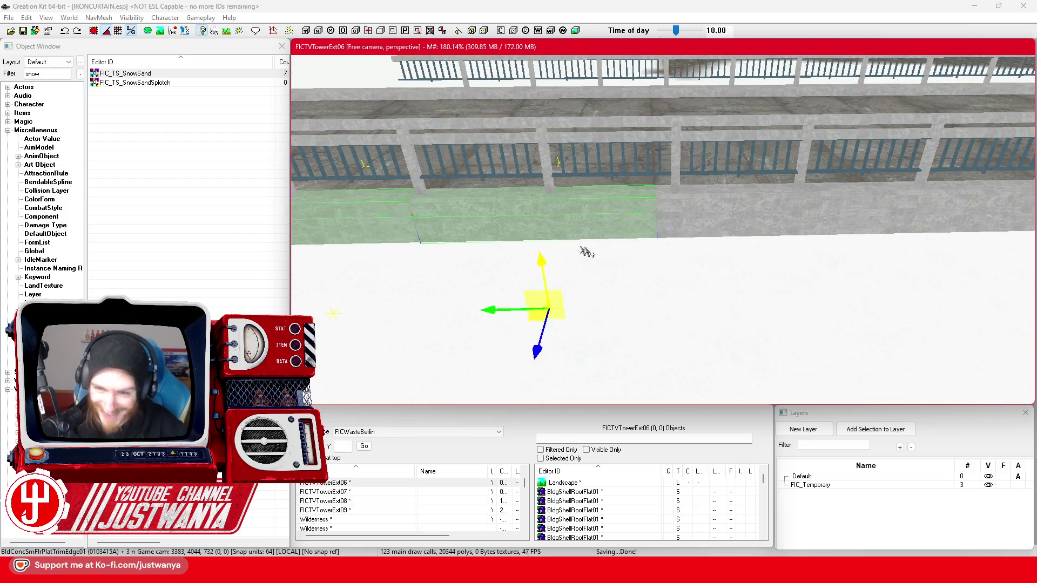
ctrl+click(684, 229)
ctrl+click(692, 208)
scroll(730, 308, up, 5)
mouse_move(813, 295)
mouse_down()
mouse_move(494, 294)
mouse_move(553, 294)
mouse_up()
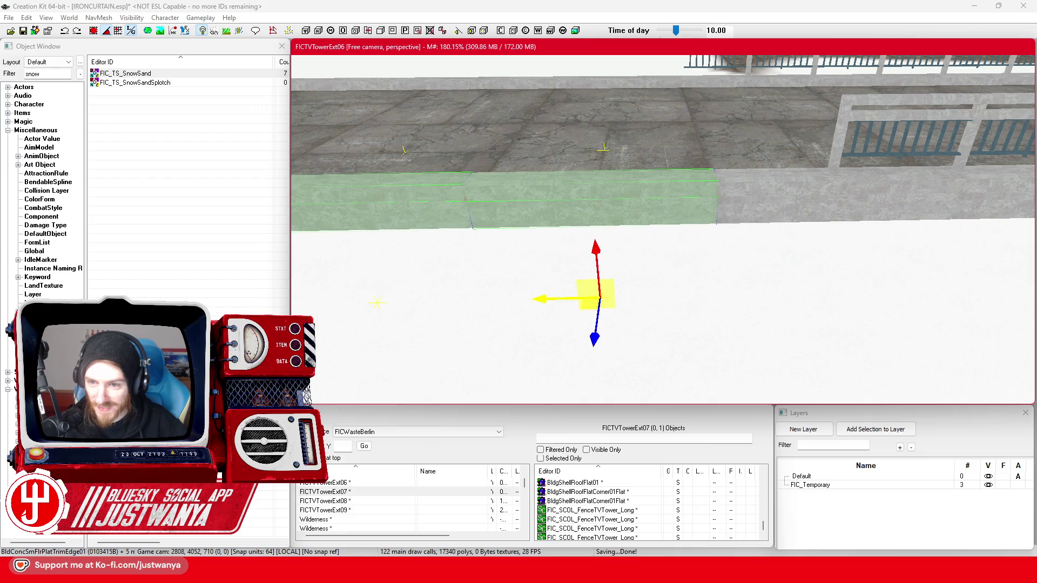
scroll(543, 301, up, 2)
scroll(544, 301, up, 2)
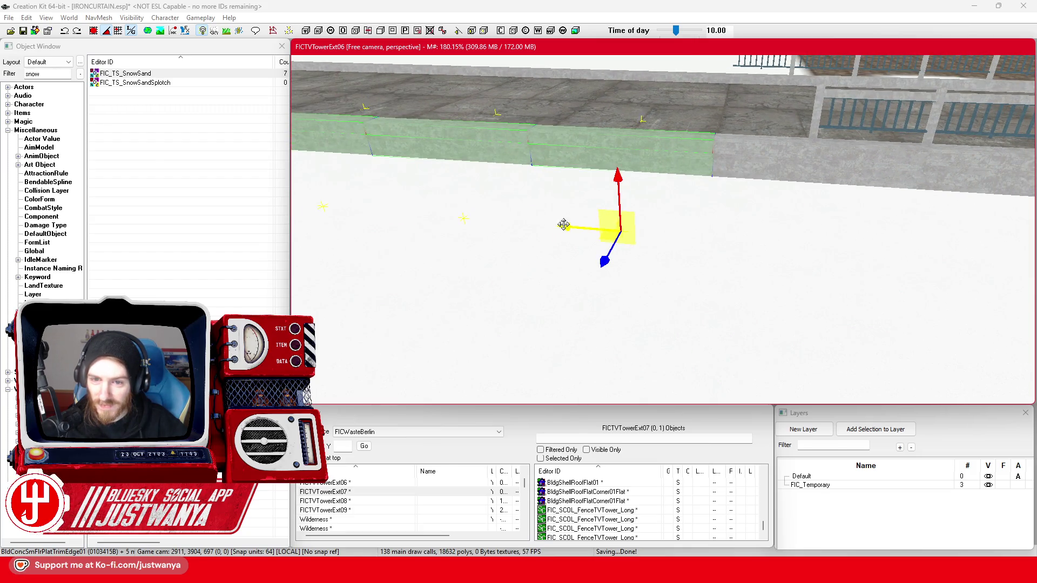
drag(578, 179, 513, 112)
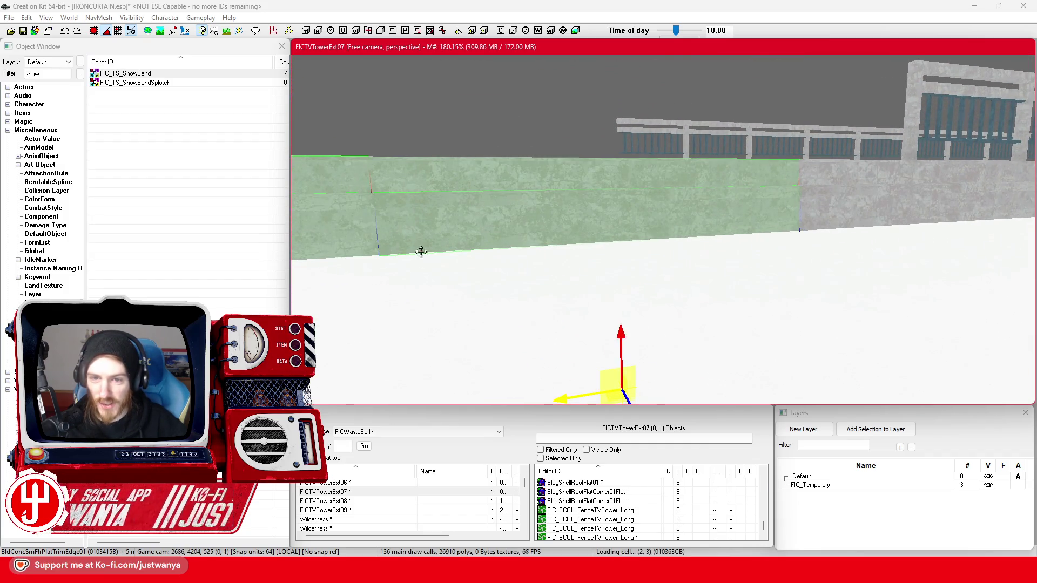
scroll(427, 260, down, 10)
mouse_move(430, 268)
mouse_down()
mouse_move(586, 264)
mouse_move(397, 264)
mouse_up()
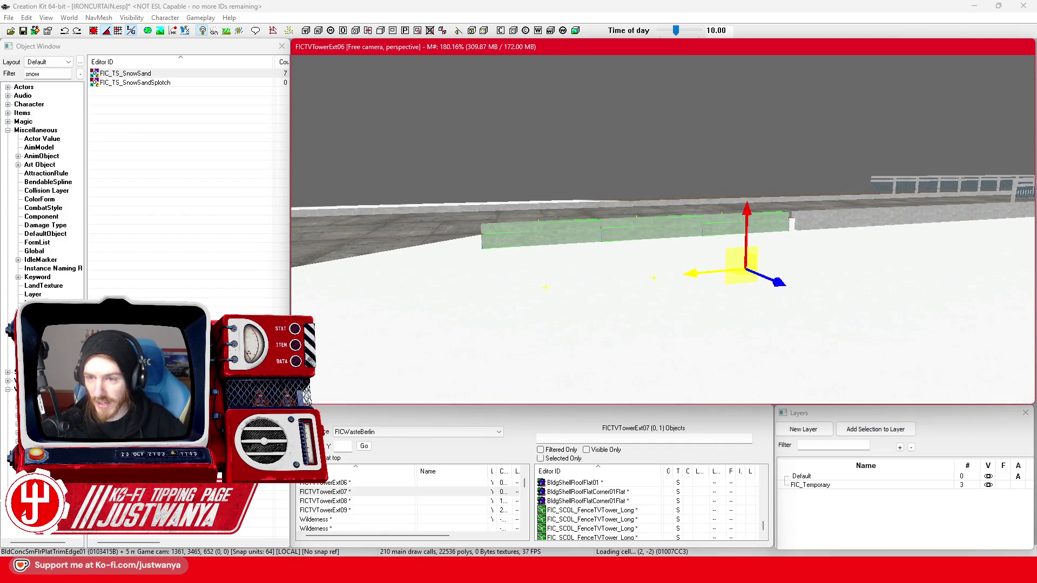
mouse_move(650, 279)
mouse_down()
mouse_move(620, 292)
mouse_move(564, 289)
mouse_up()
scroll(618, 287, up, 9)
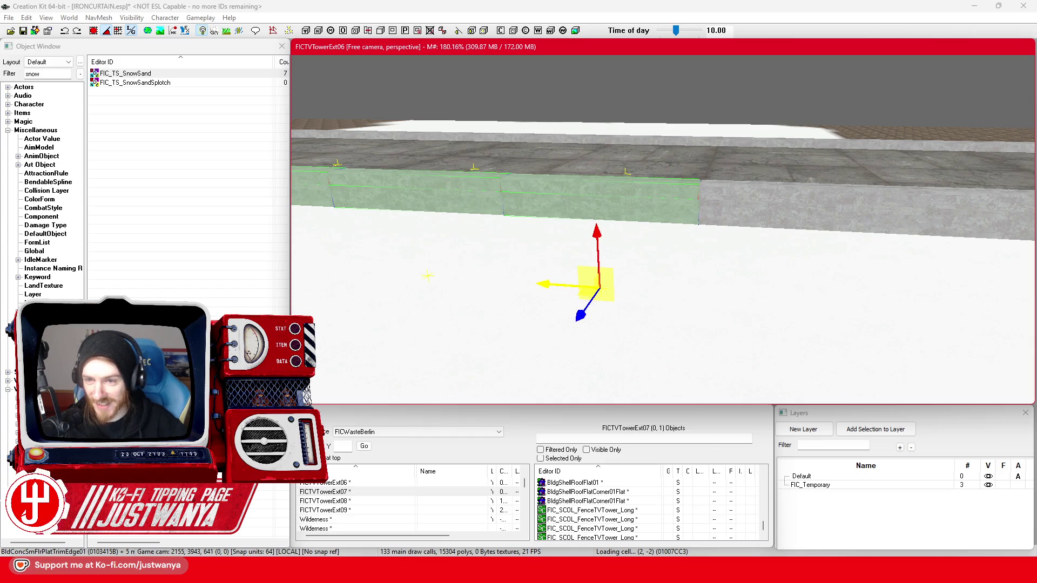
scroll(522, 277, up, 5)
scroll(584, 303, down, 10)
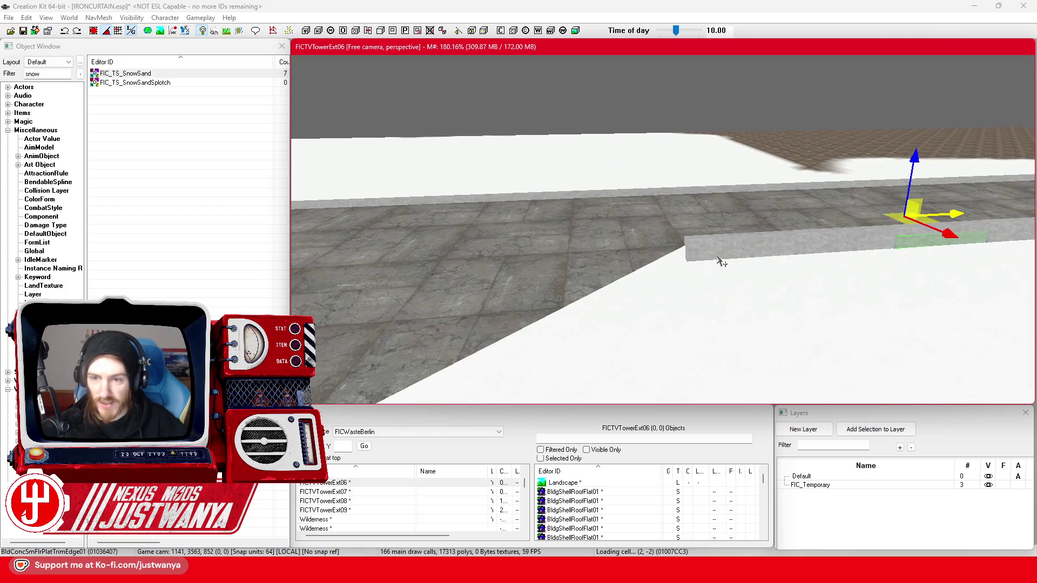
Inspect the stepped corner piece and a flat roof tile, then save the IRONCURTAIN plugin
click(601, 268)
key(f)
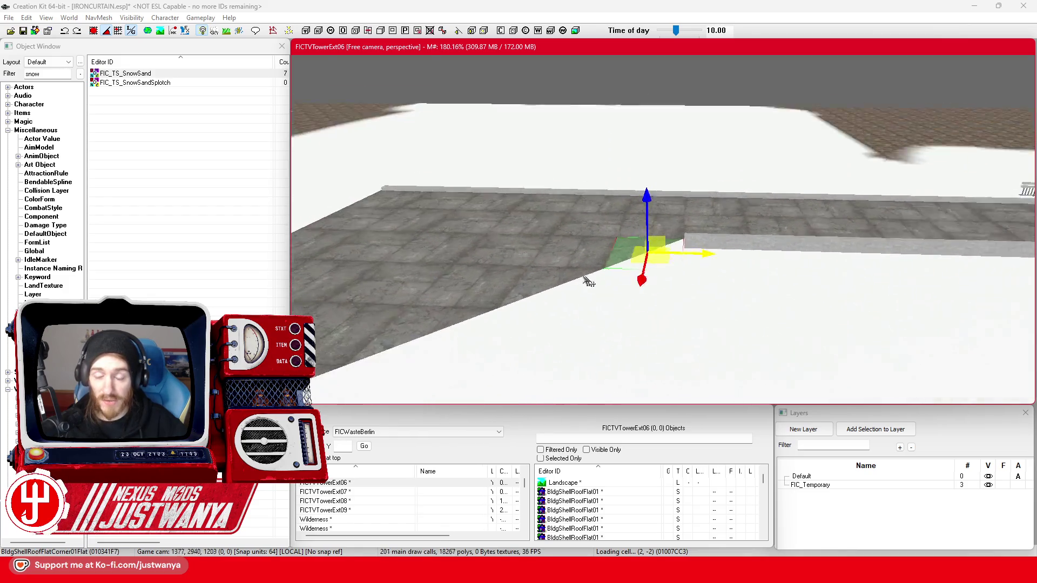
scroll(592, 282, down, 5)
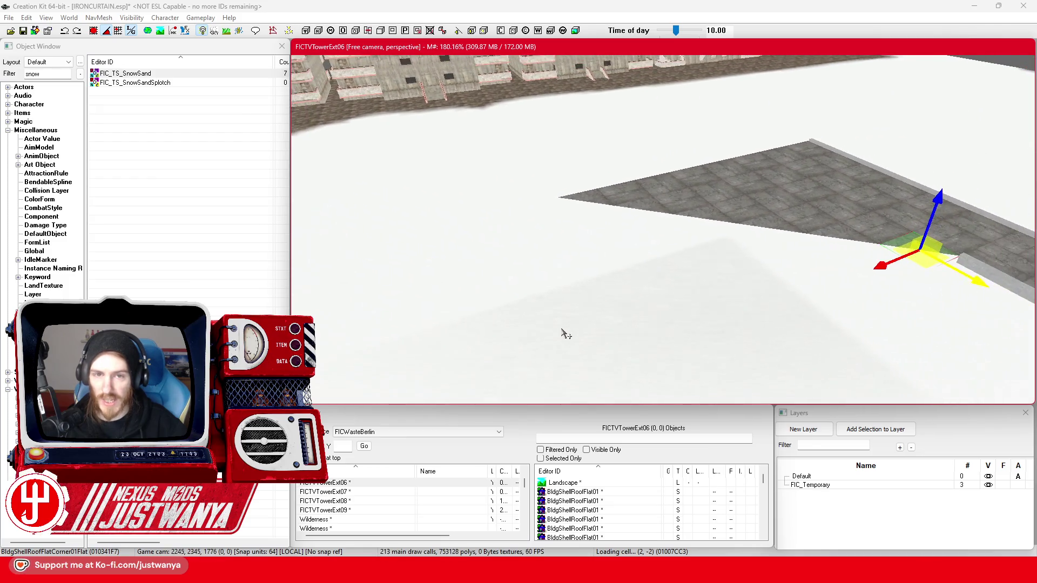
scroll(566, 334, up, 5)
click(512, 279)
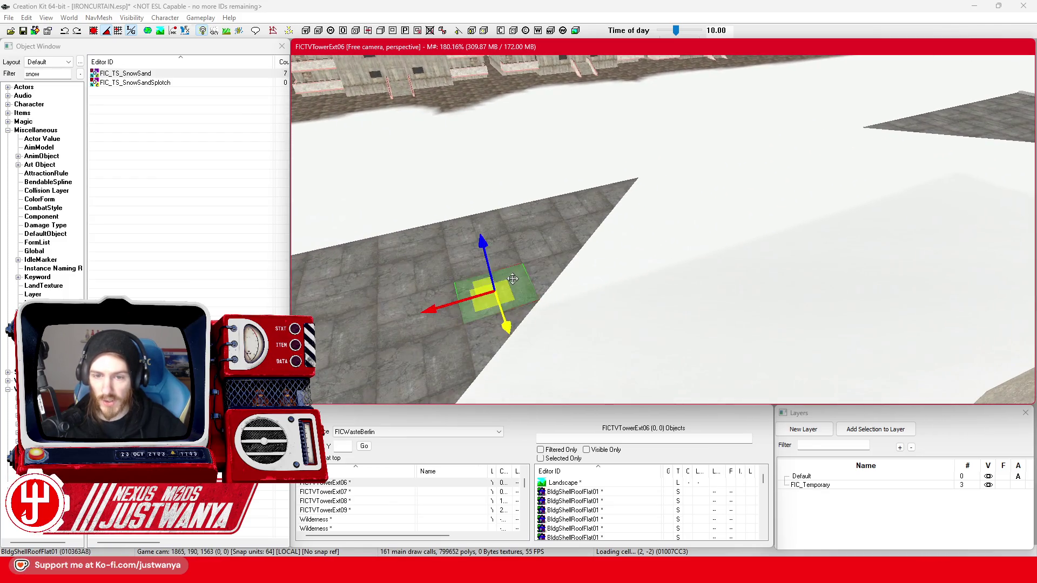
key(shift)
key(shift)
click(19, 32)
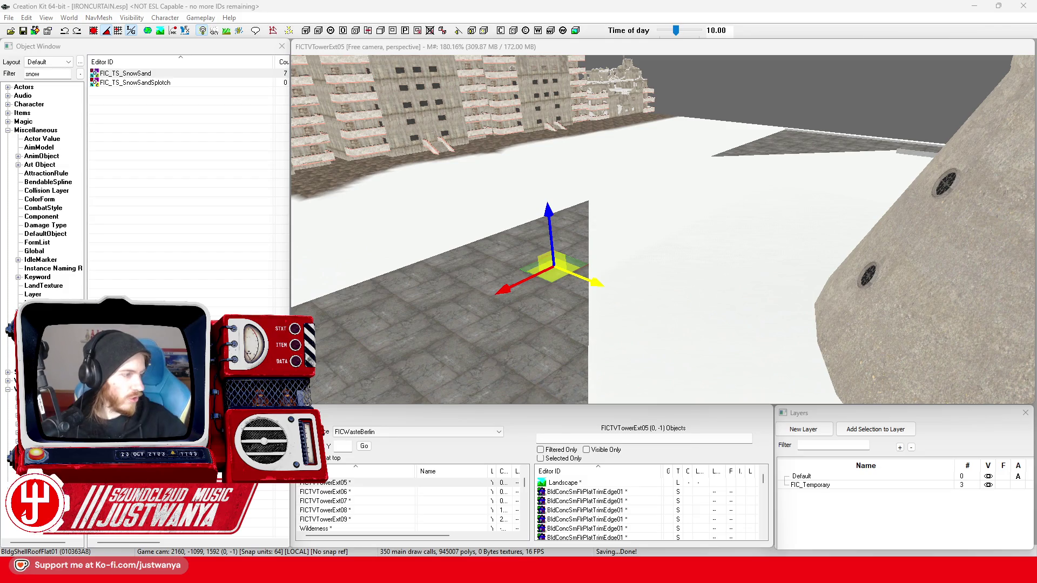
key(alt+Tab)
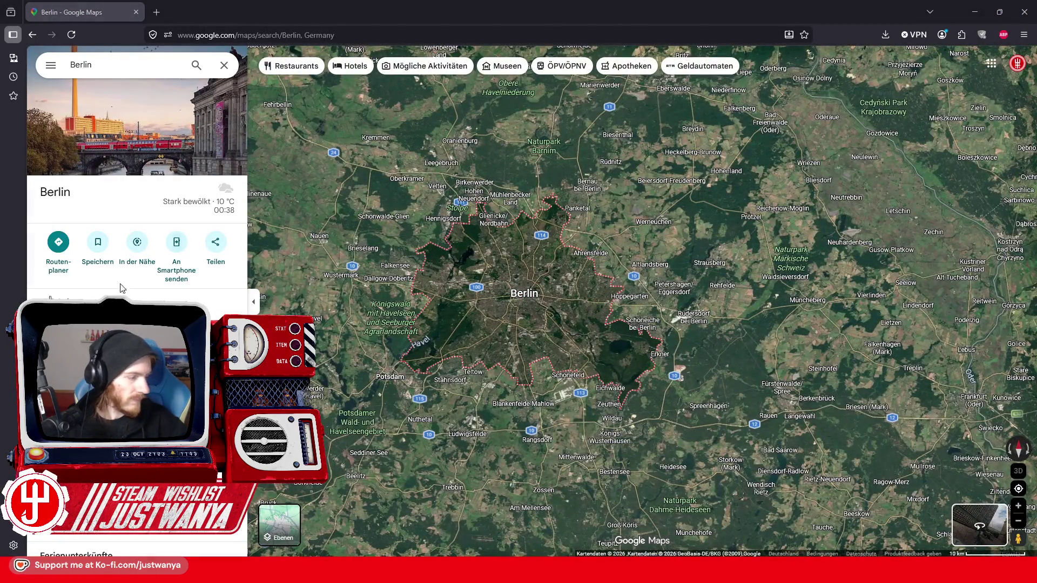
Zoom into Alexanderplatz and tilt the map into 3D around the TV tower
scroll(632, 268, up, 5)
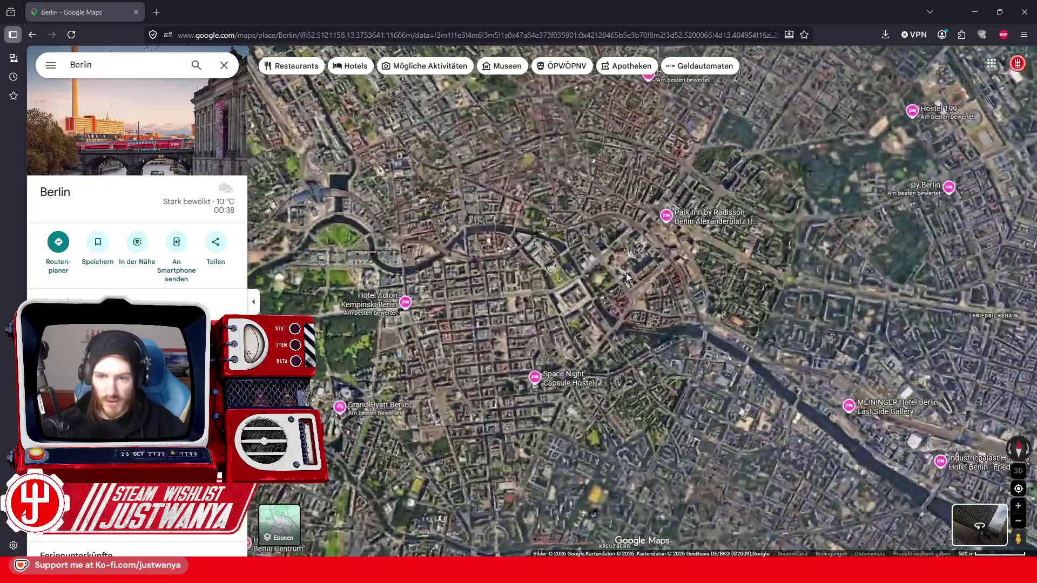
scroll(682, 238, up, 5)
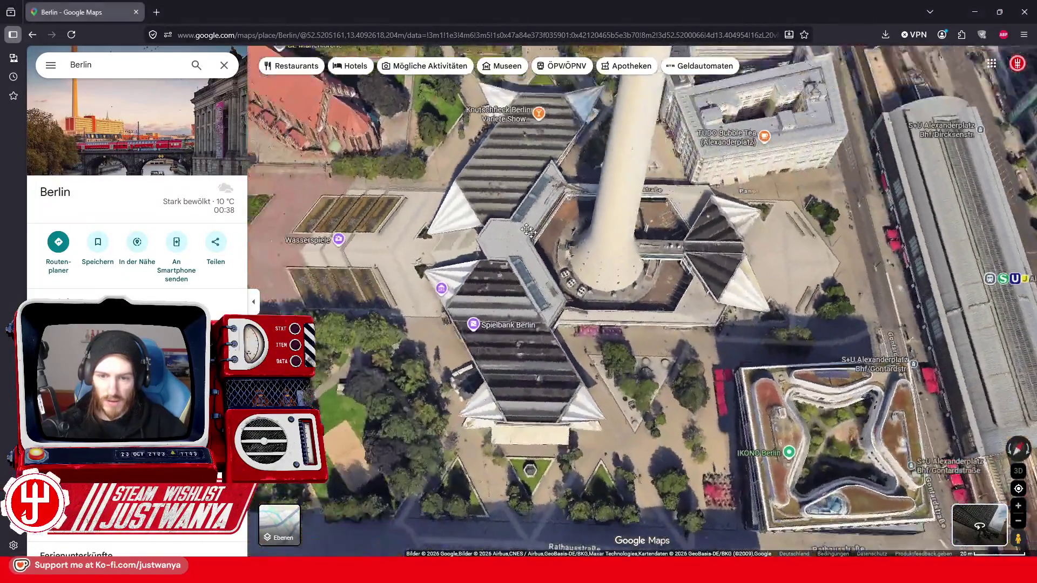
drag(528, 230, 530, 340)
scroll(531, 340, up, 5)
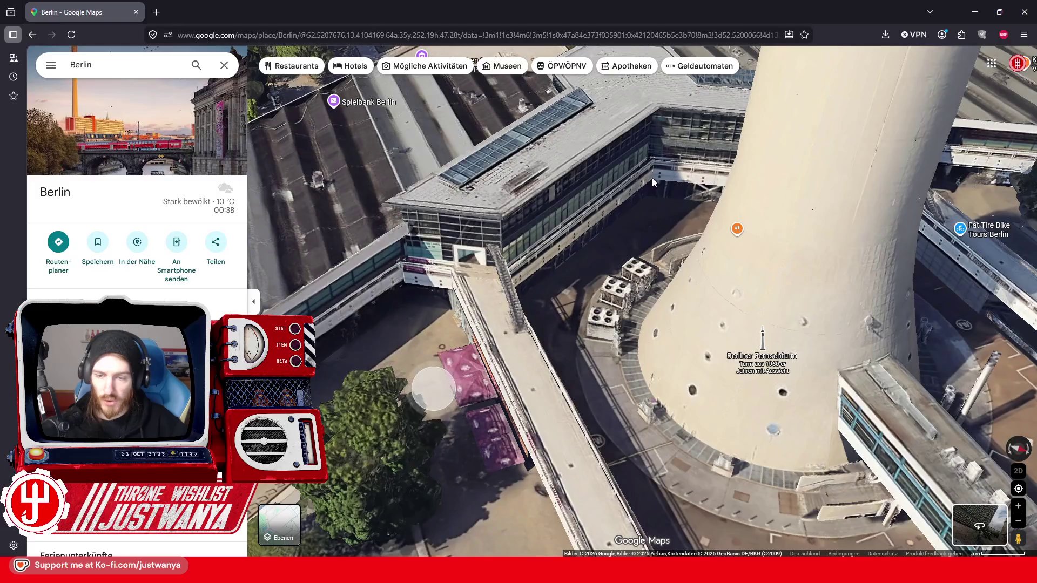
scroll(549, 311, down, 1)
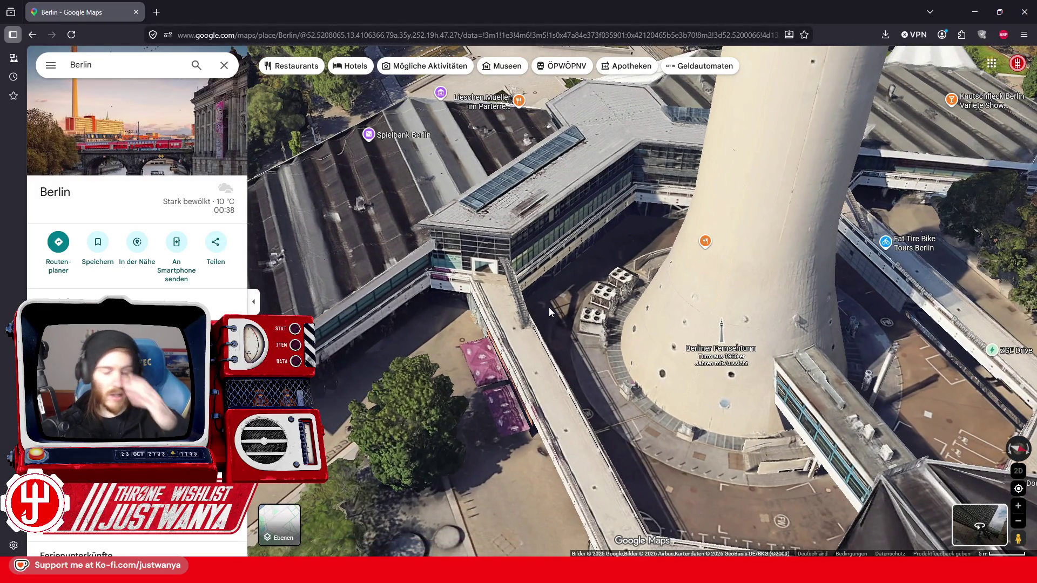
Orbit the 3D view around the tower base and entrance pavilion, then return to Creation Kit
drag(598, 229, 691, 212)
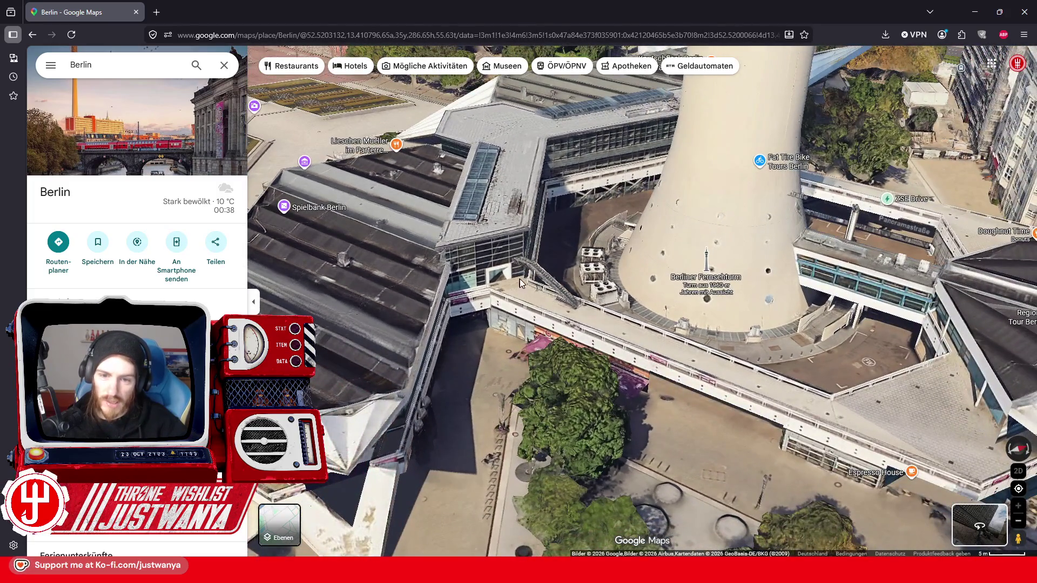
mouse_move(550, 190)
mouse_down()
mouse_move(468, 274)
mouse_move(558, 309)
mouse_up()
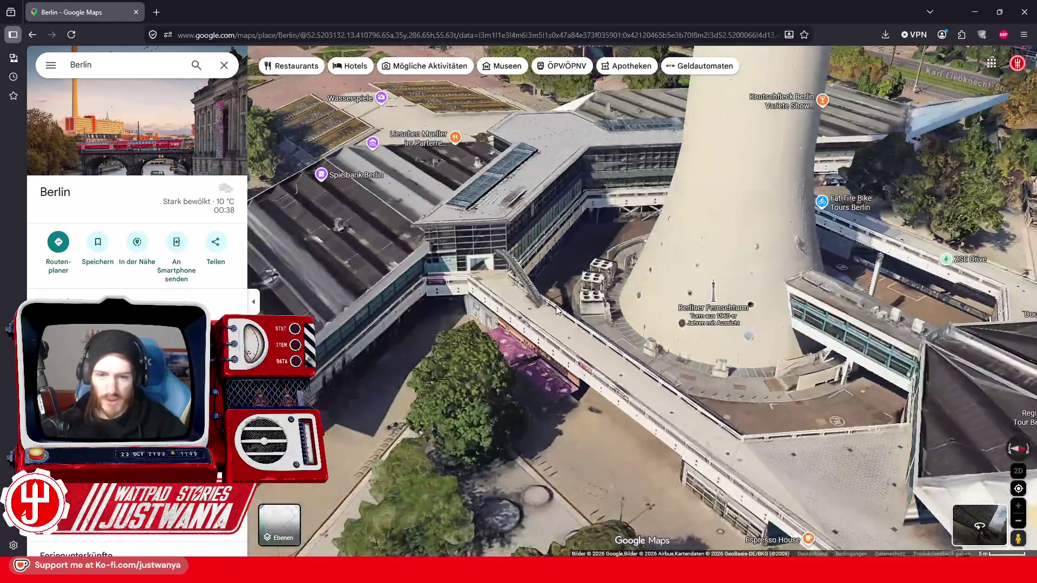
mouse_move(551, 206)
mouse_down()
mouse_move(679, 291)
mouse_move(712, 291)
mouse_move(529, 334)
mouse_move(630, 388)
mouse_move(589, 412)
mouse_up()
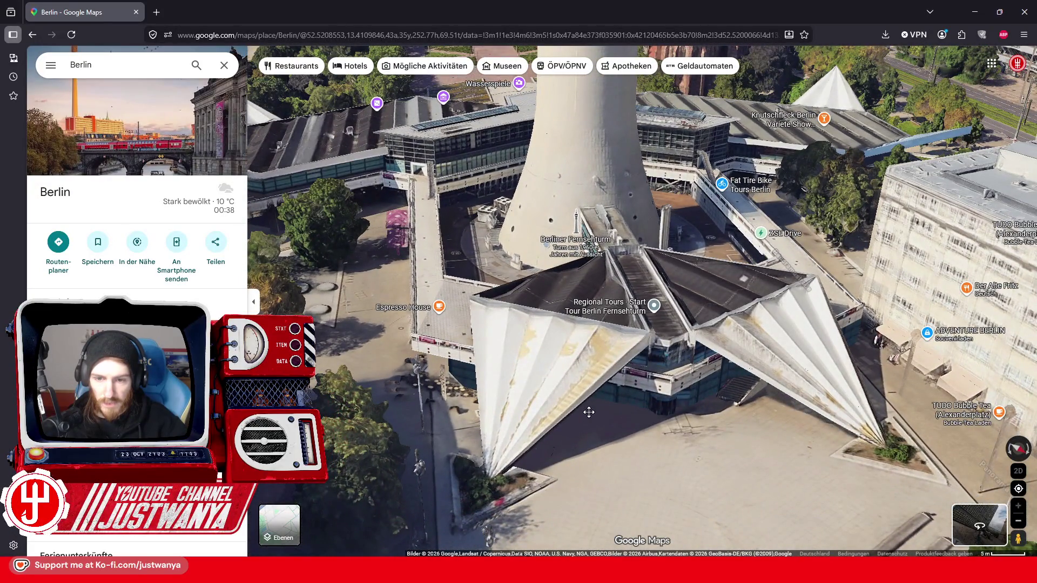
drag(589, 412, 636, 433)
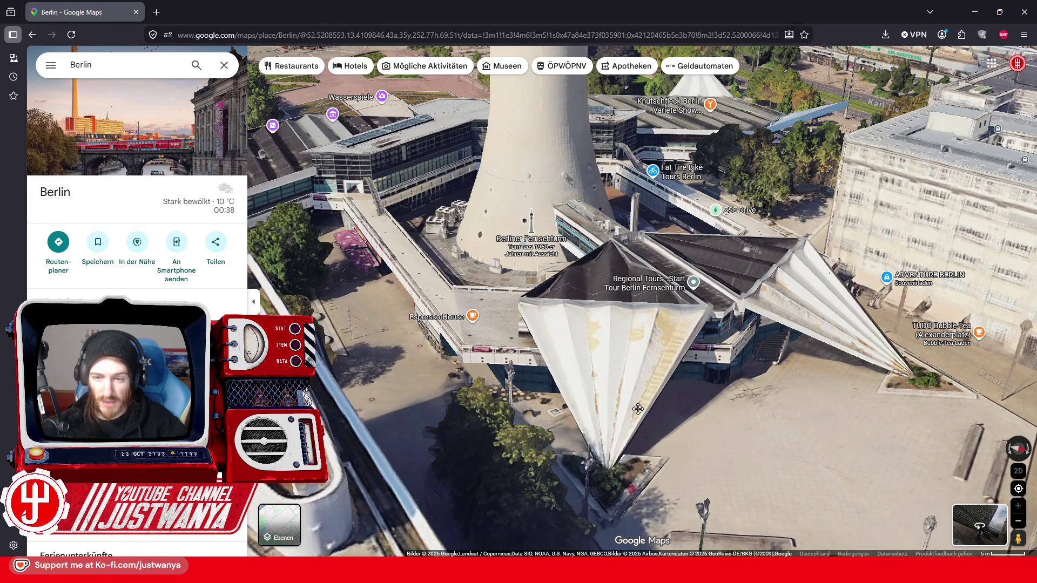
drag(638, 409, 452, 367)
mouse_move(447, 314)
mouse_down()
mouse_move(567, 328)
mouse_move(582, 343)
mouse_move(607, 303)
mouse_up()
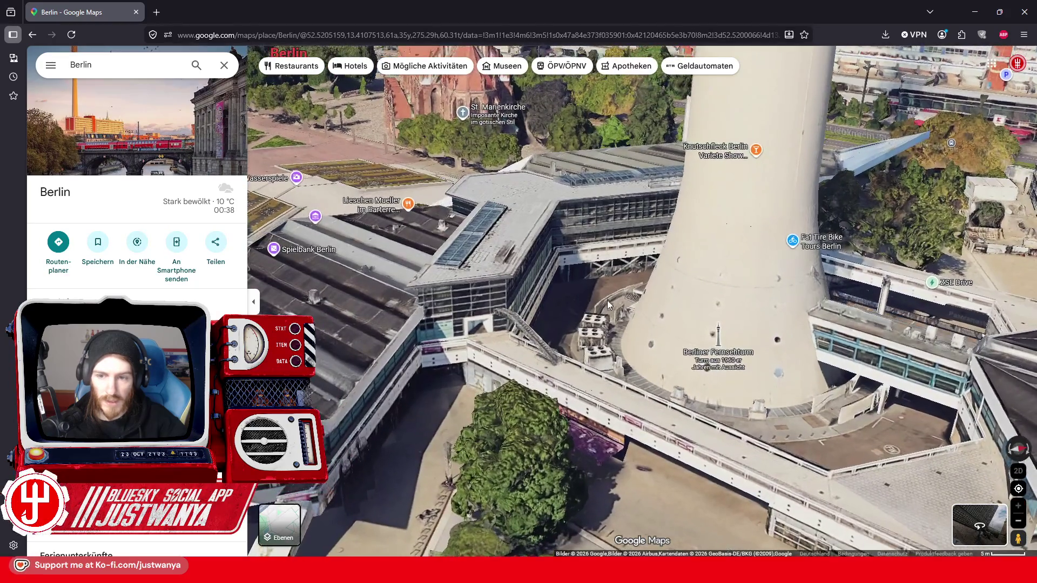
mouse_move(745, 573)
click(685, 500)
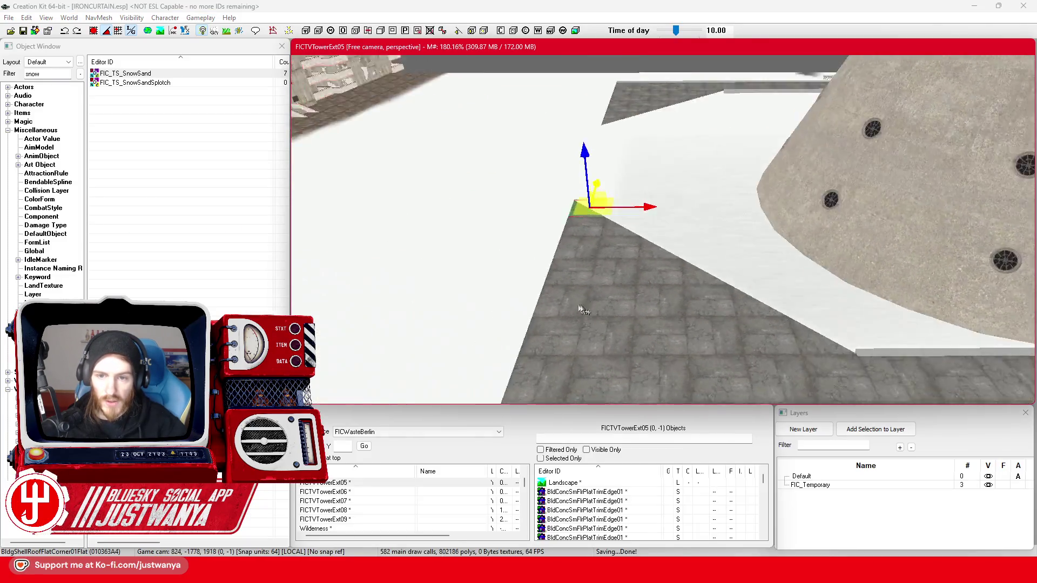
Slide several stepped corner pieces along the edge and down into their steps
mouse_move(583, 309)
mouse_down()
mouse_move(687, 329)
mouse_move(710, 308)
mouse_up()
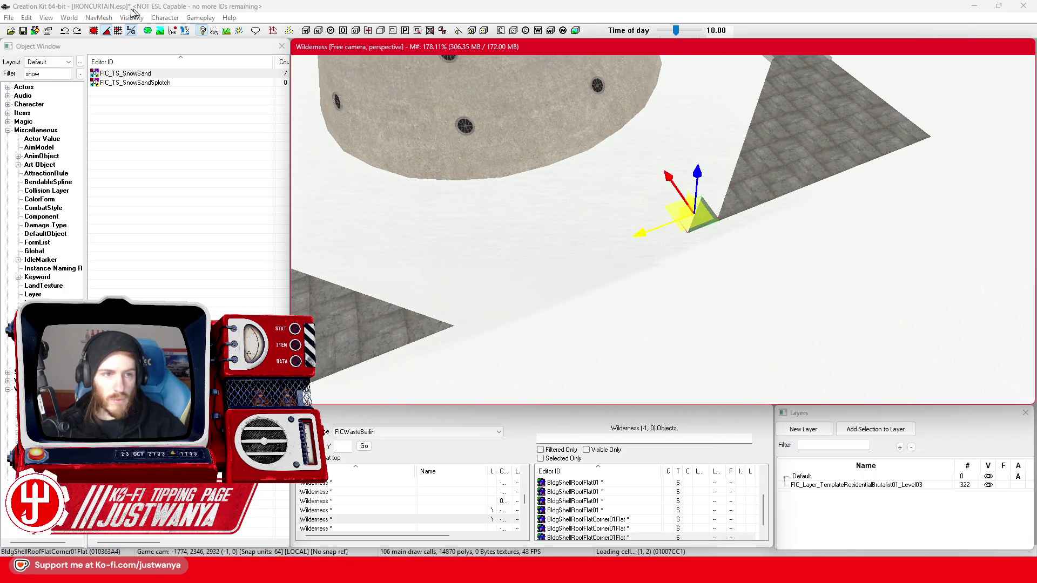
click(96, 32)
drag(642, 233, 637, 235)
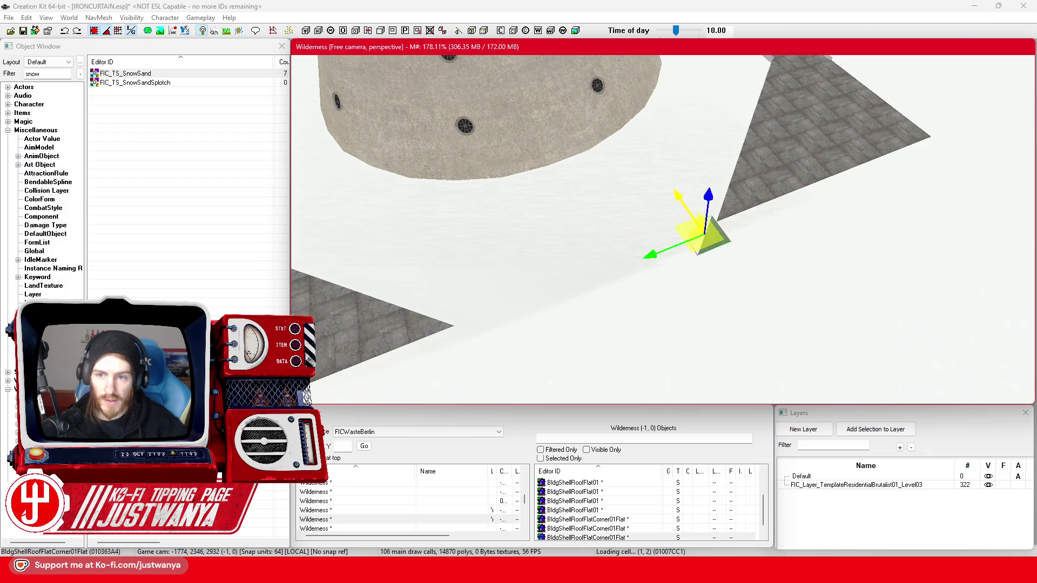
click(427, 330)
mouse_move(486, 297)
mouse_down()
mouse_move(529, 282)
mouse_move(476, 305)
mouse_move(573, 294)
mouse_up()
drag(510, 272, 523, 306)
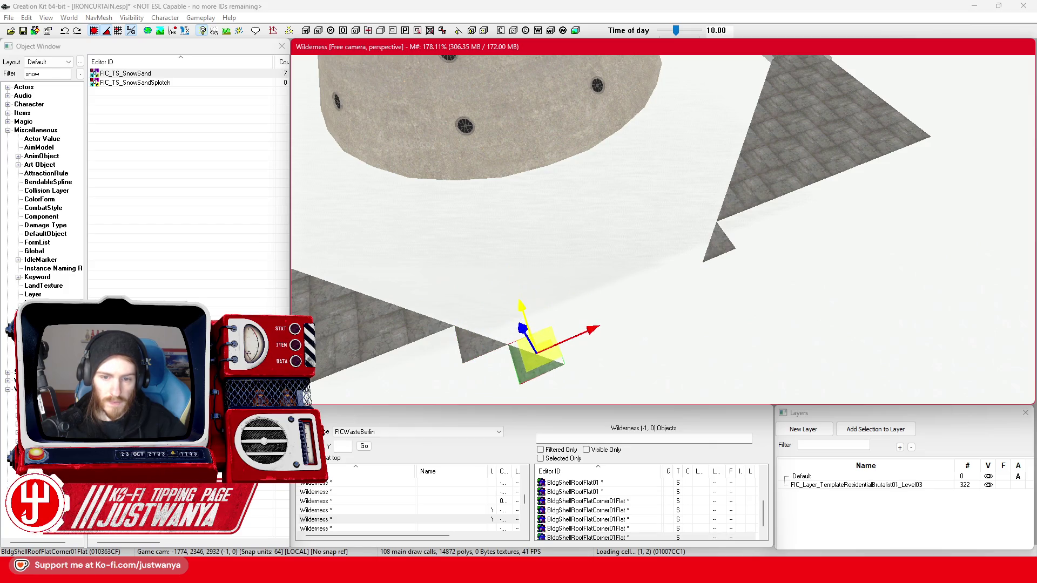
click(727, 256)
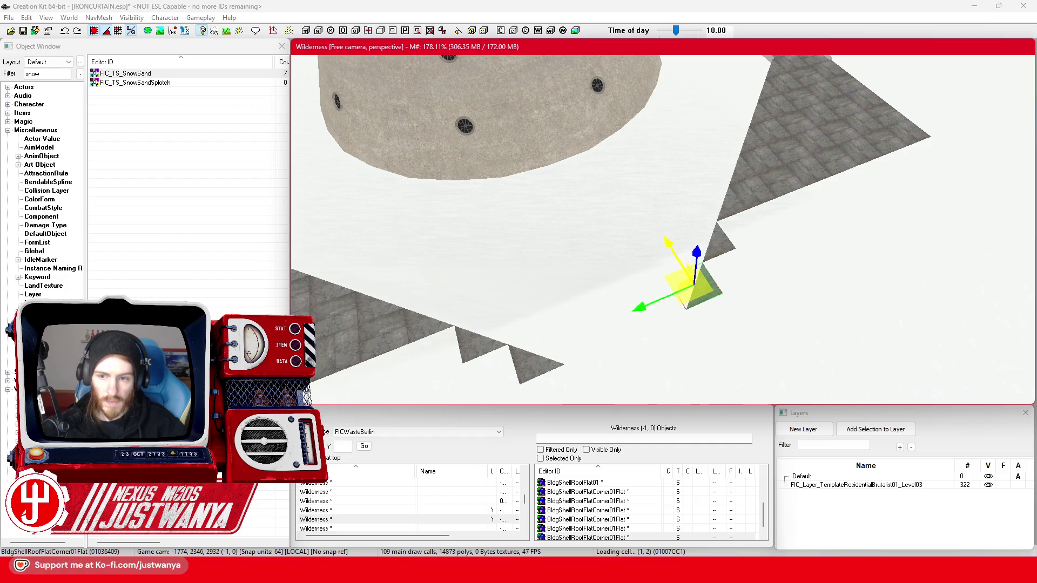
click(542, 373)
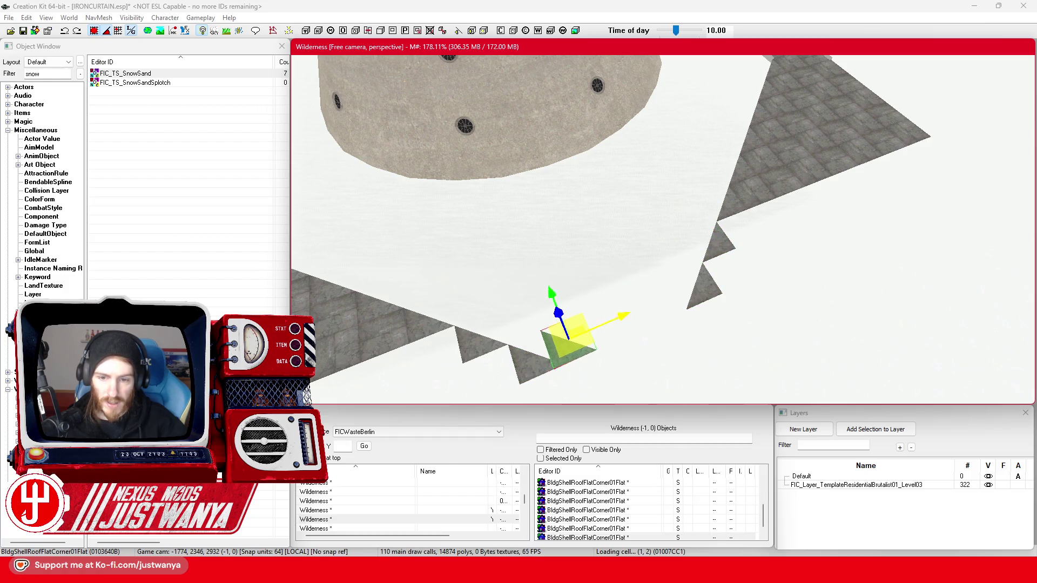
drag(576, 296, 589, 323)
Duplicate a corner piece and move the copy down to the next step
key(ctrl+d)
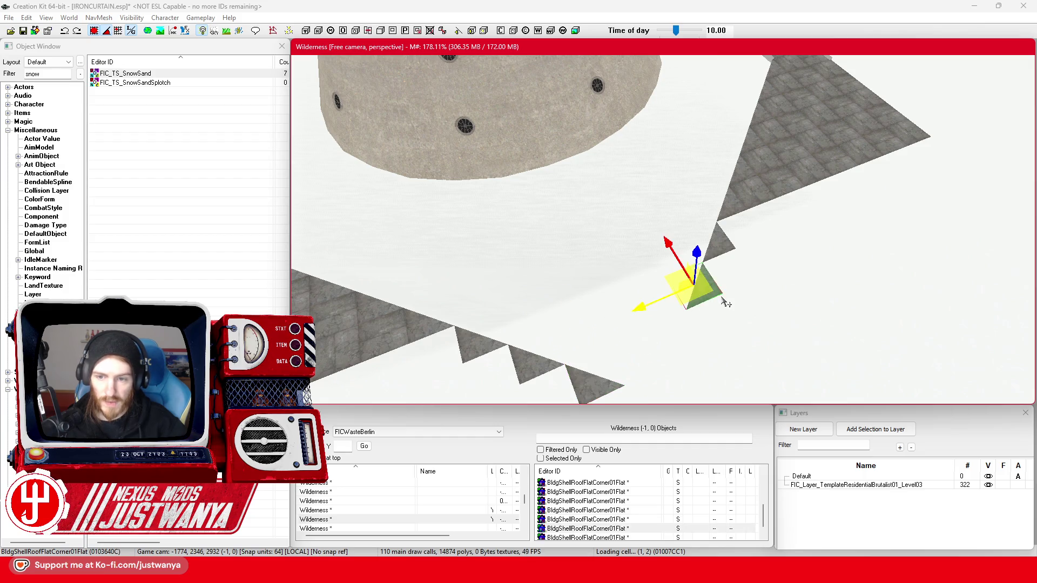
drag(678, 310, 664, 303)
drag(632, 261, 652, 299)
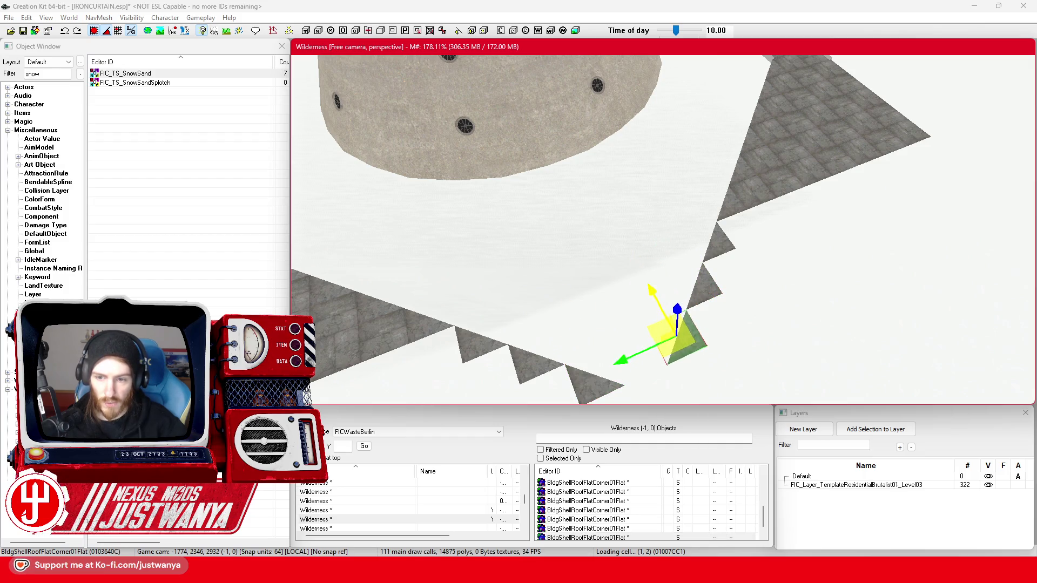
key(ctrl+d)
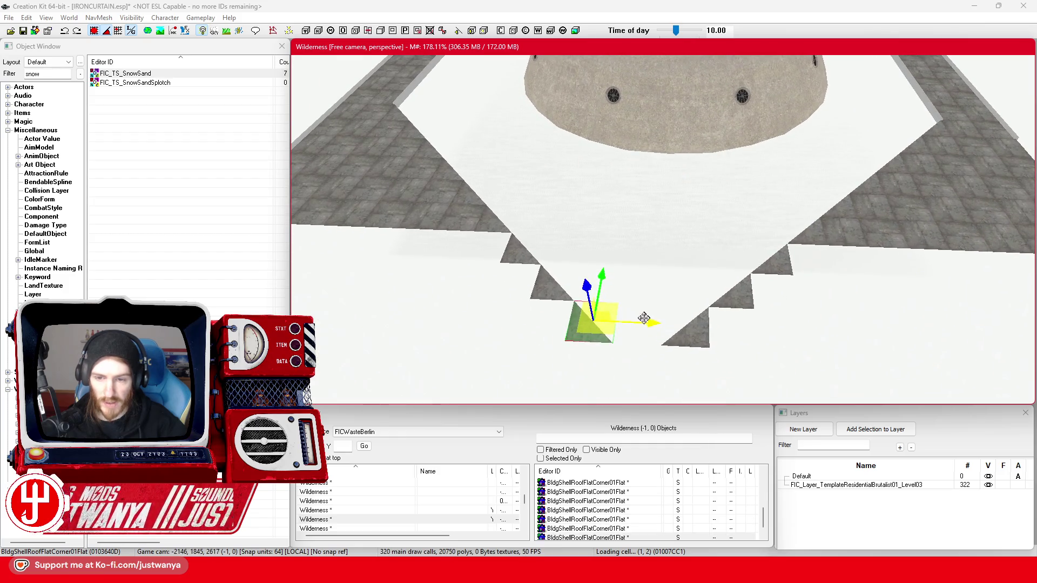
key(shift)
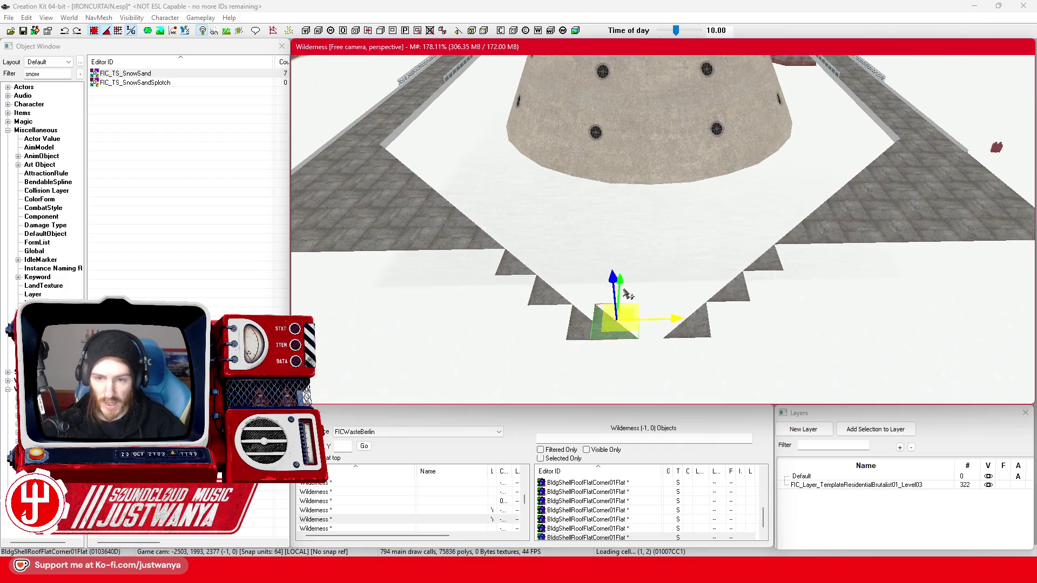
key(shift)
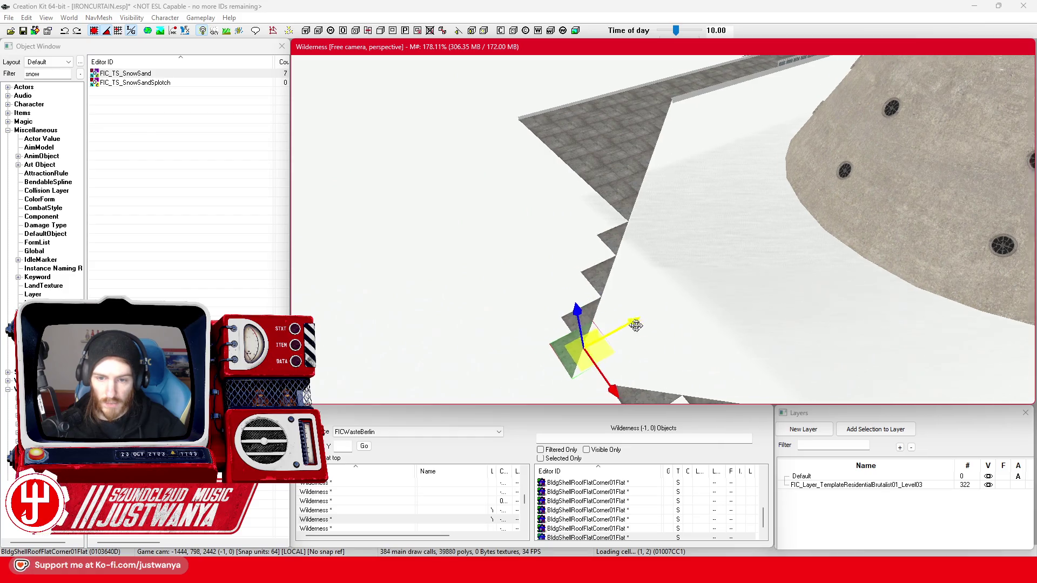
Orbit around the adjacent corner steps for an overview, then switch to the Berlin map
click(710, 301)
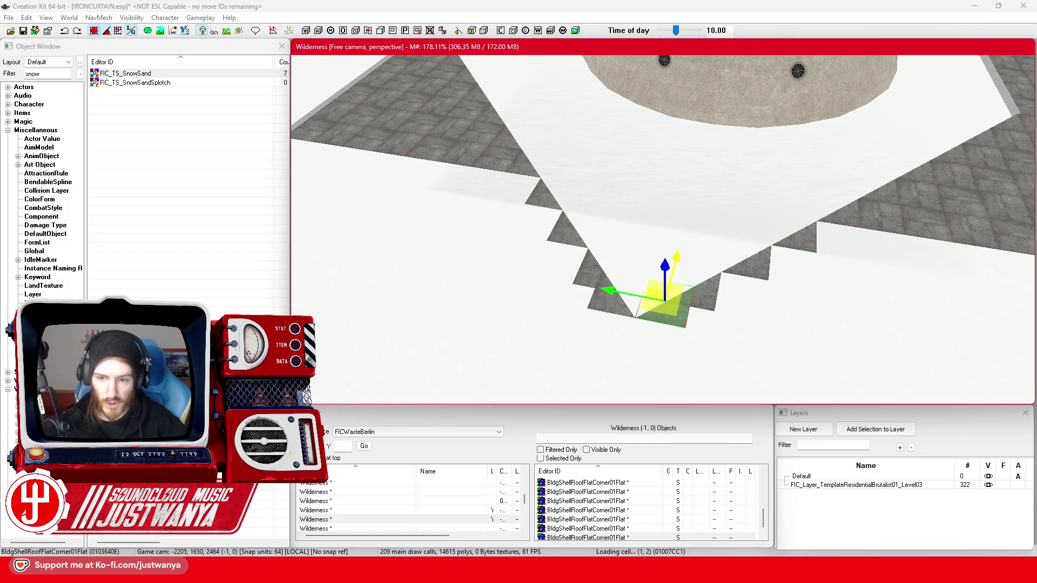
key(shift)
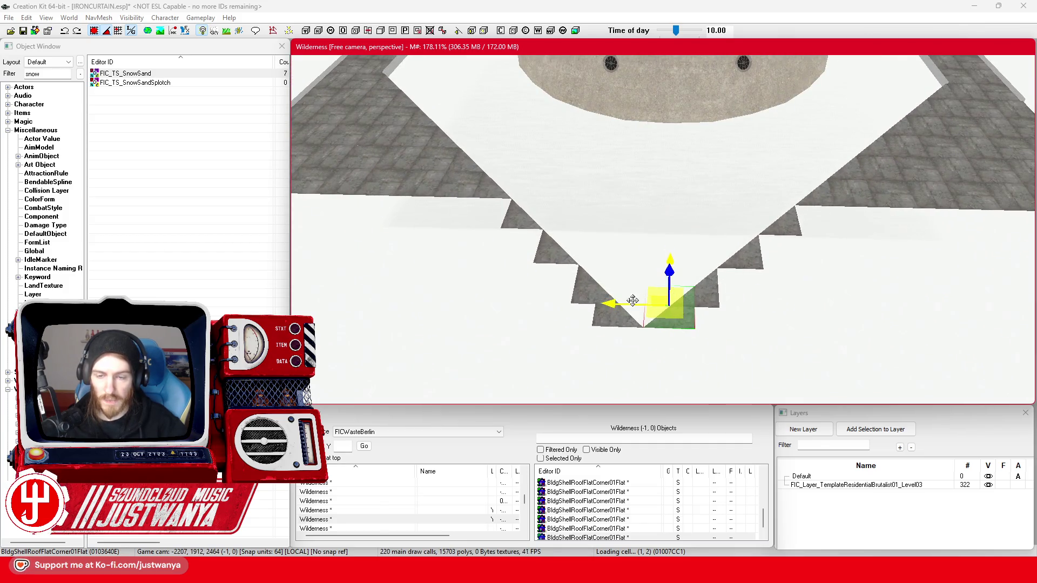
key(shift)
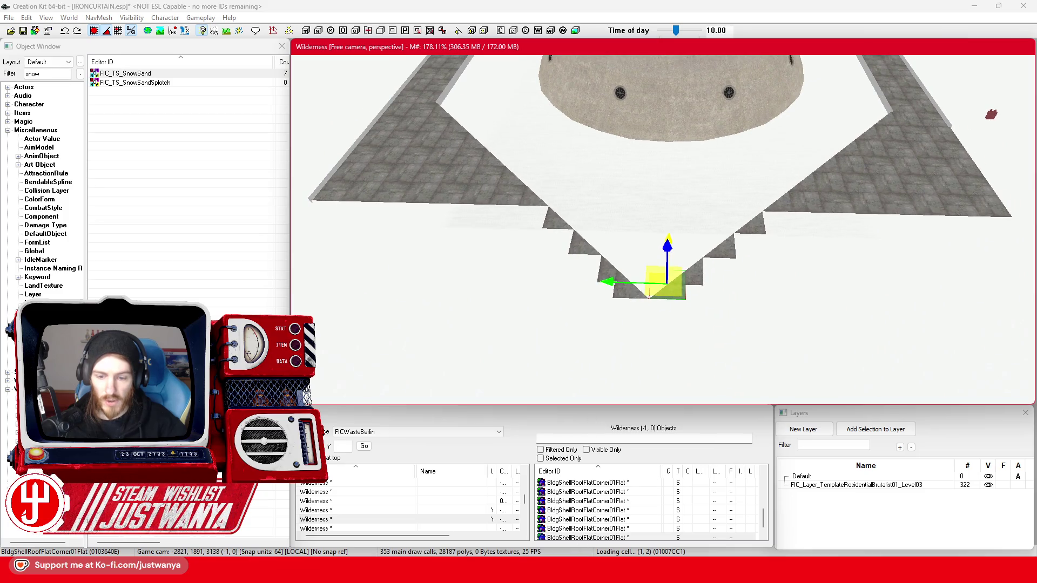
mouse_move(555, 572)
click(616, 507)
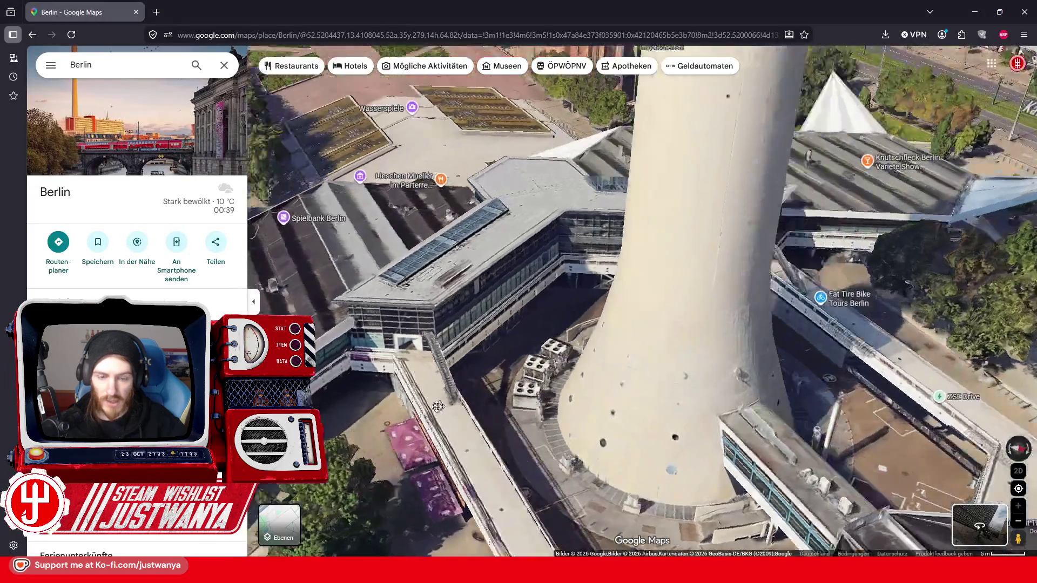
Pan the 3D map over the tower base roofs, then fly the editor camera to the FICTVTowerExt05 corner
drag(438, 406, 357, 421)
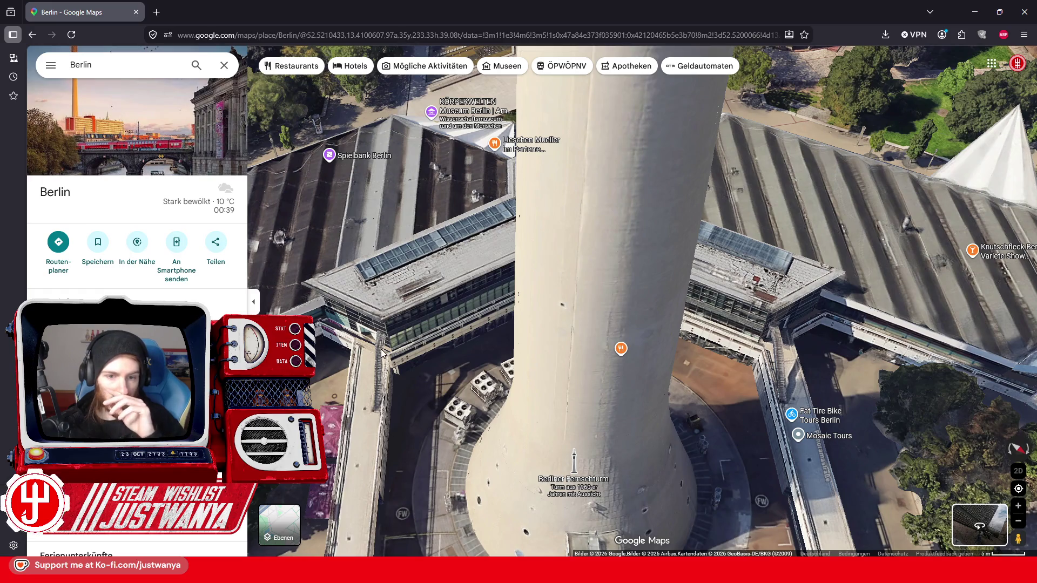
mouse_move(318, 392)
mouse_down()
mouse_move(480, 341)
mouse_move(598, 328)
mouse_up()
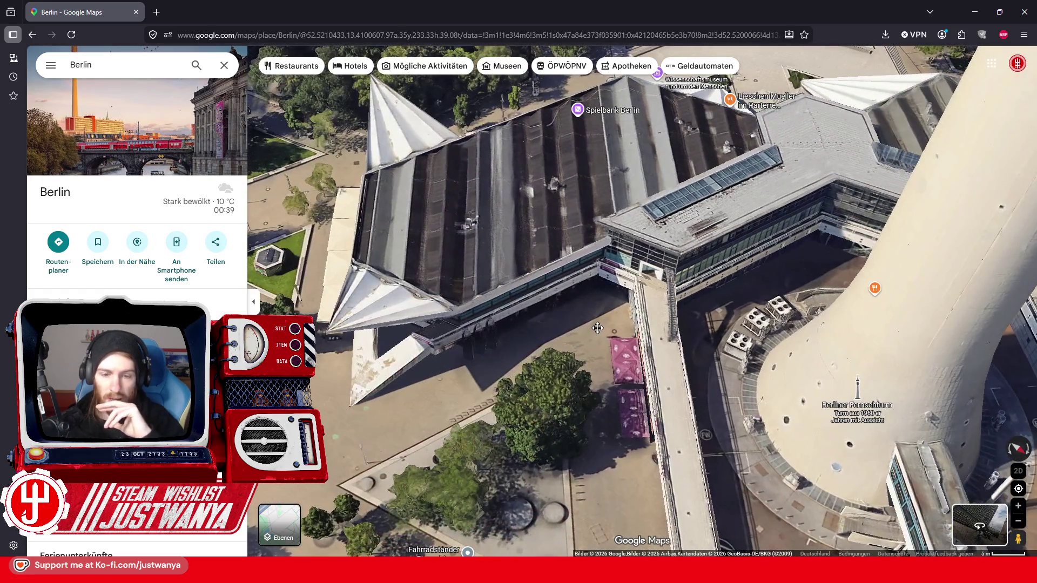
click(975, 12)
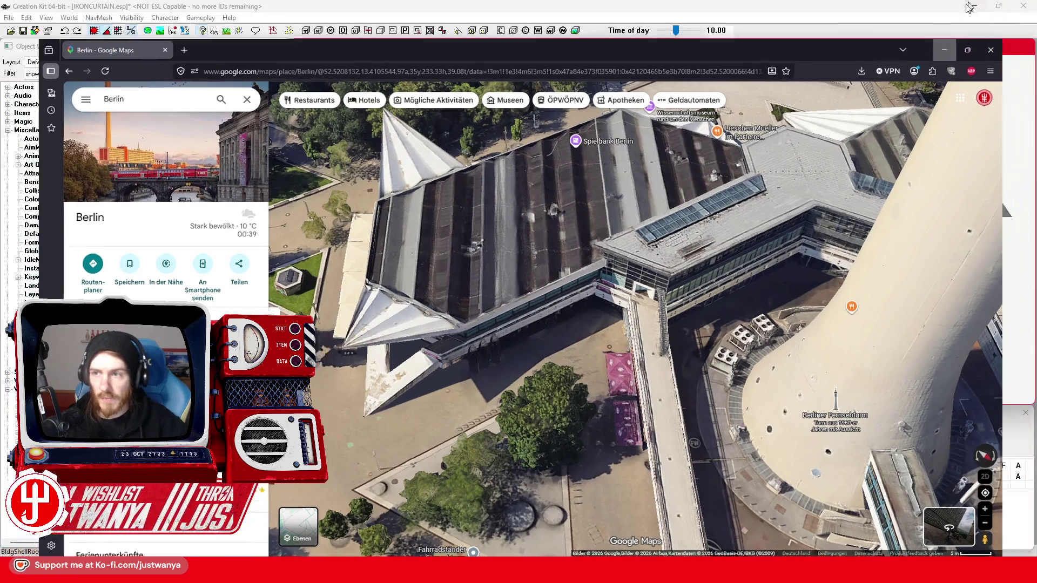
drag(852, 238, 651, 322)
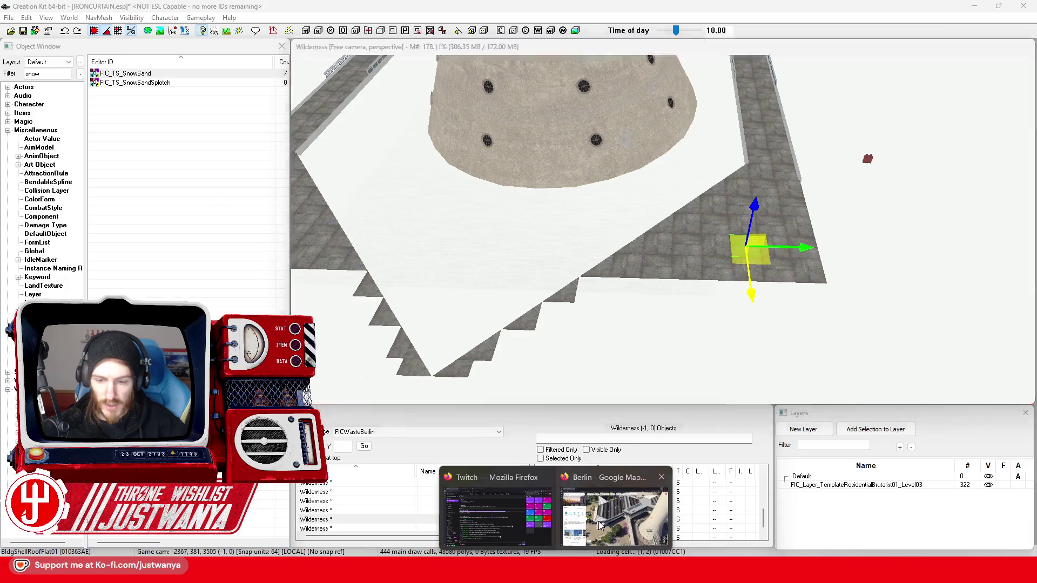
click(620, 481)
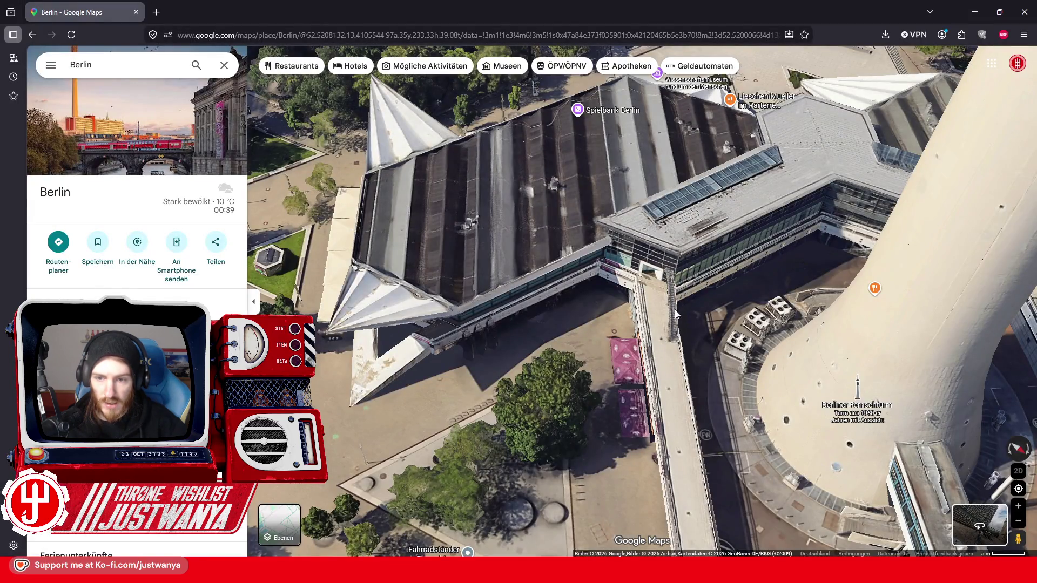
click(973, 18)
drag(789, 197, 660, 252)
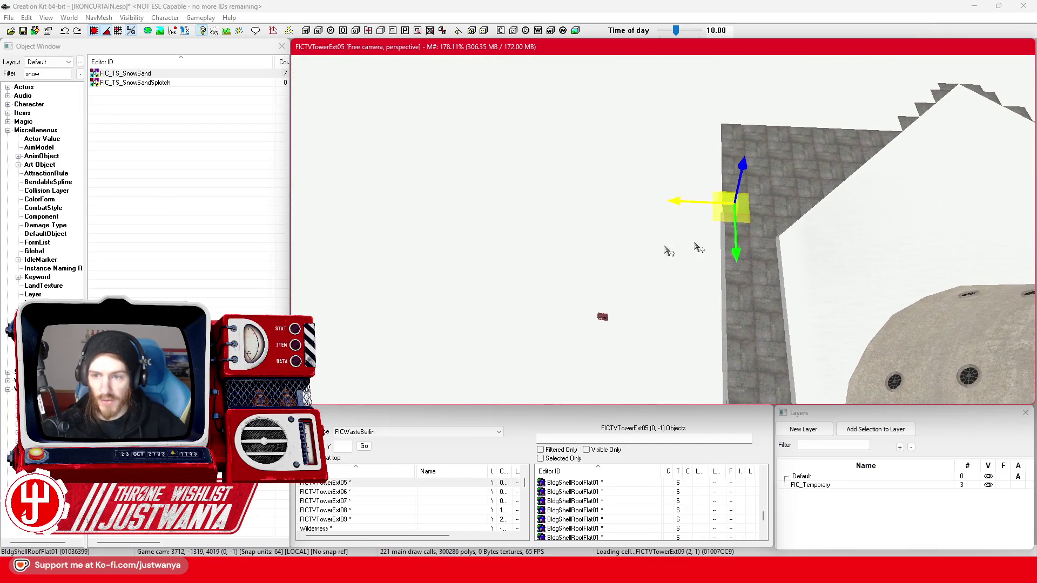
Select the BldgShellRoofFlatCorner01Flat piece and orbit around it
click(780, 232)
key(e)
key(w)
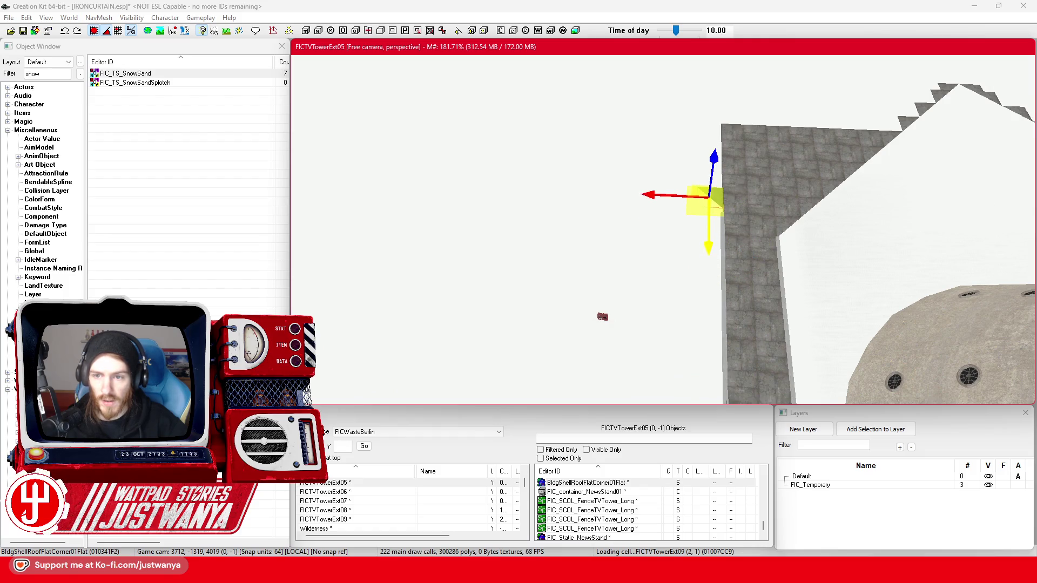
mouse_move(675, 254)
mouse_down()
mouse_move(724, 256)
mouse_move(507, 289)
mouse_move(762, 247)
mouse_up()
Push a floor corner piece out past the roof edge to form the step
click(690, 250)
drag(691, 250, 748, 275)
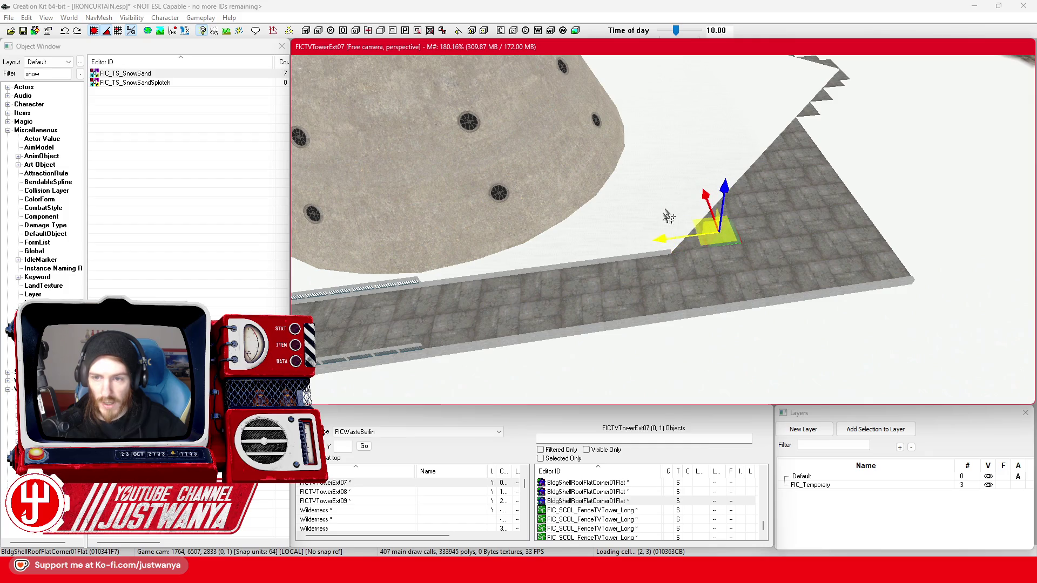
drag(704, 197, 737, 278)
key(3)
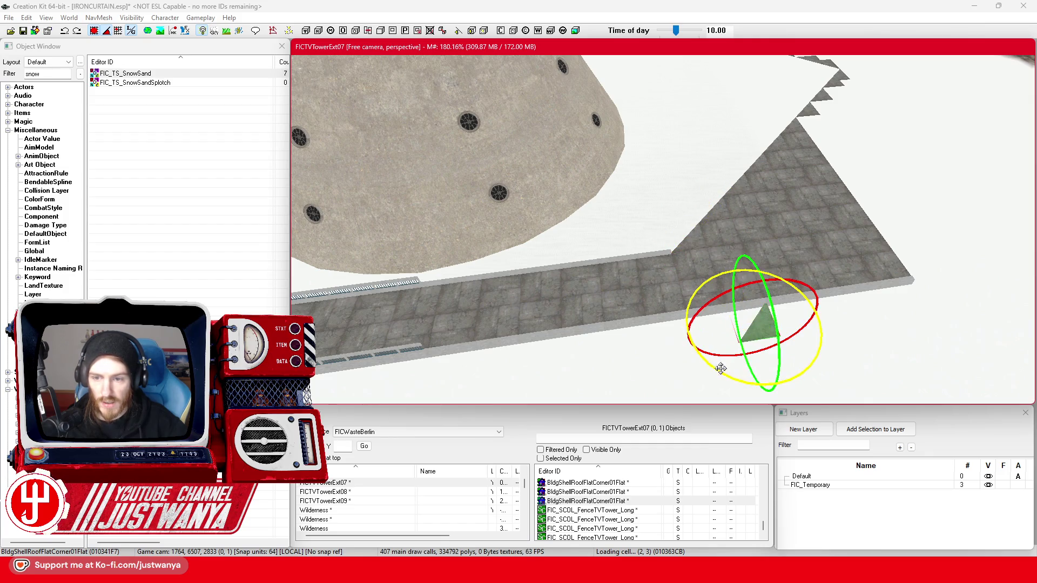
key(2)
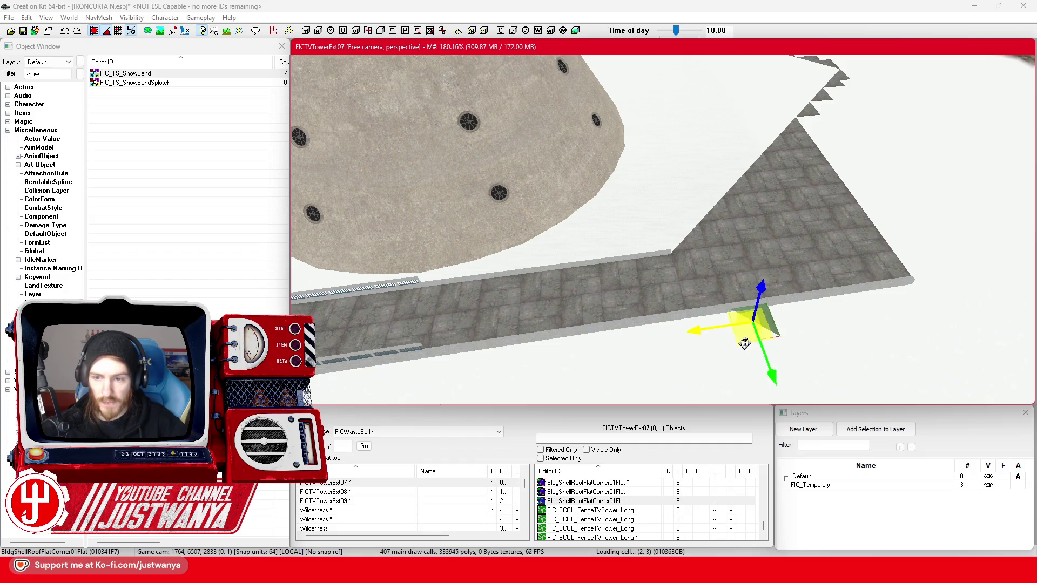
drag(742, 335, 798, 359)
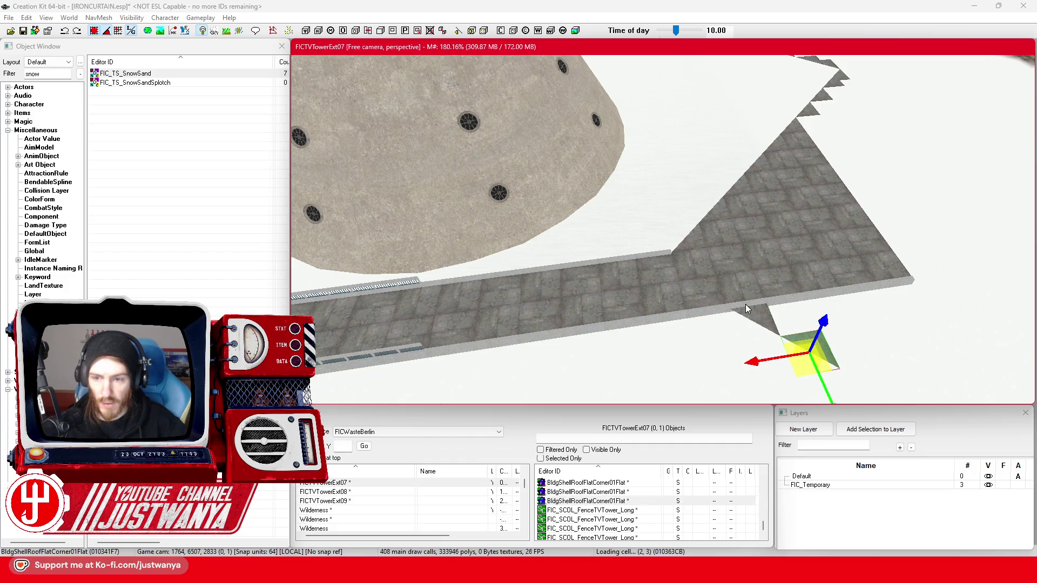
click(748, 309)
Center on the BldConcSmFlrPlatTrimEdge01 trim piece and duplicate it four times along the ledge
key(c)
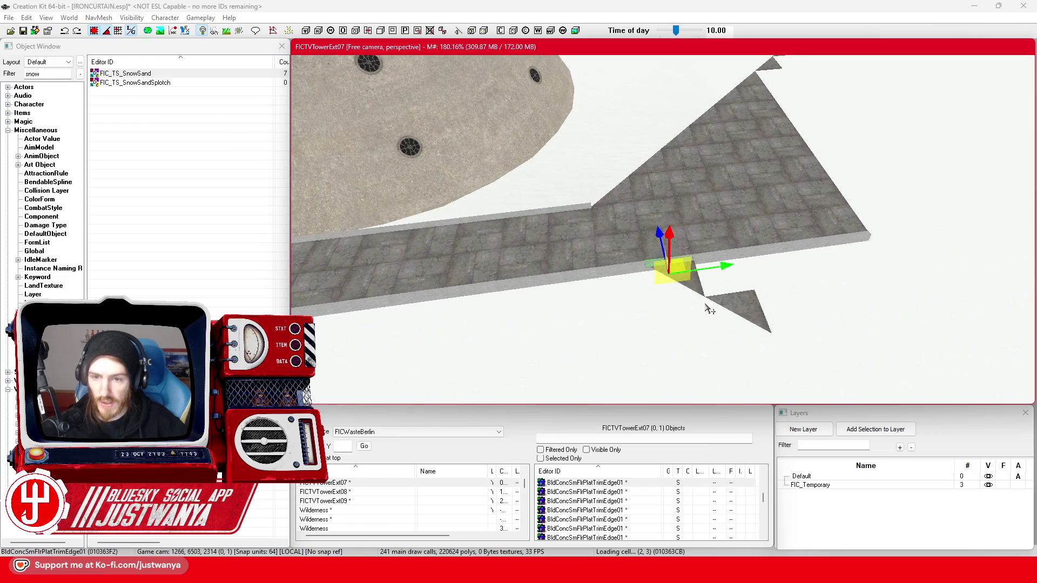
scroll(708, 305, up, 5)
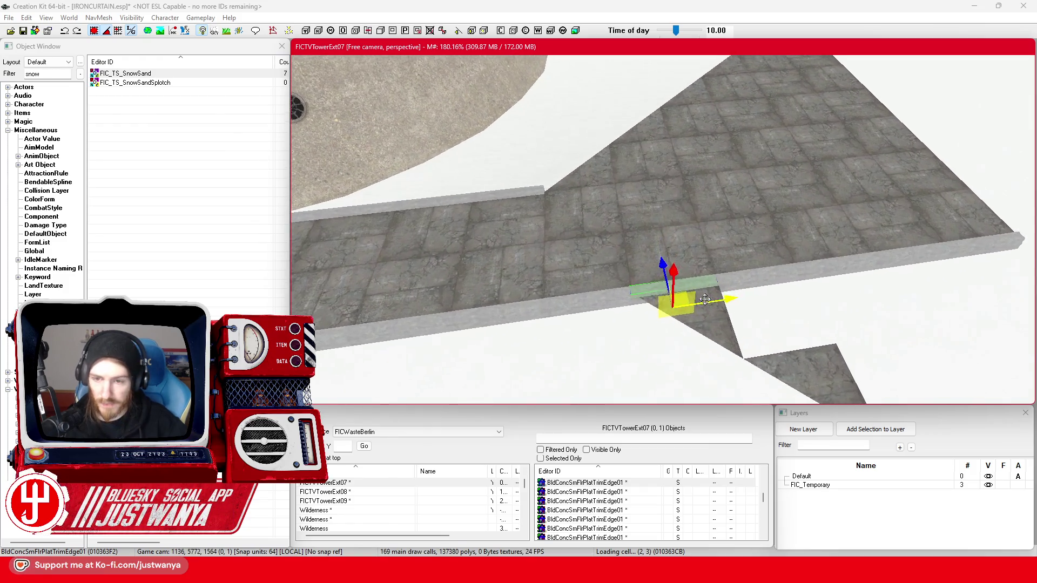
scroll(705, 299, up, 5)
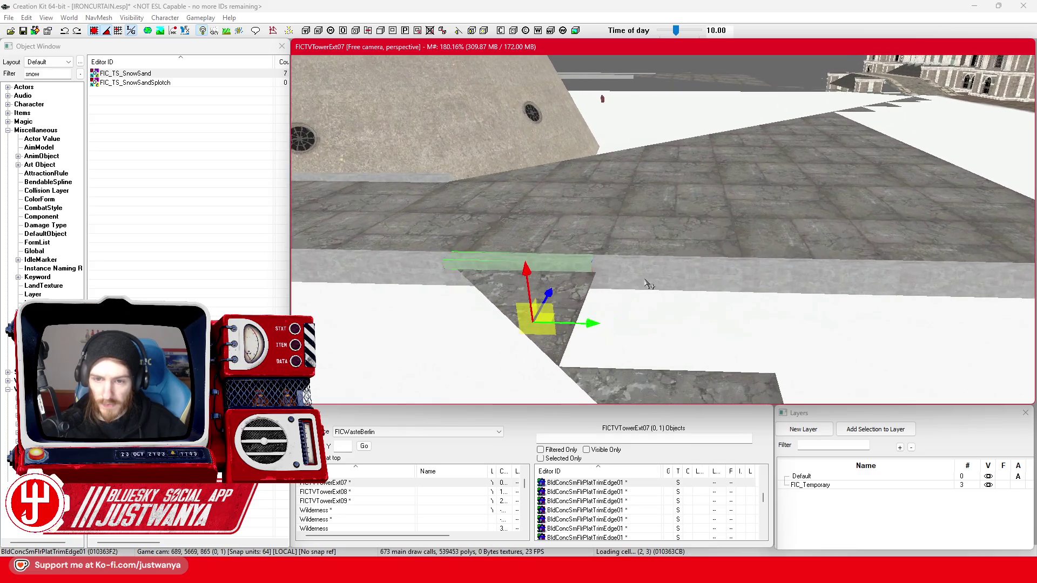
key(ctrl+d)
key(ctrl+d)
key(ctrl+d)
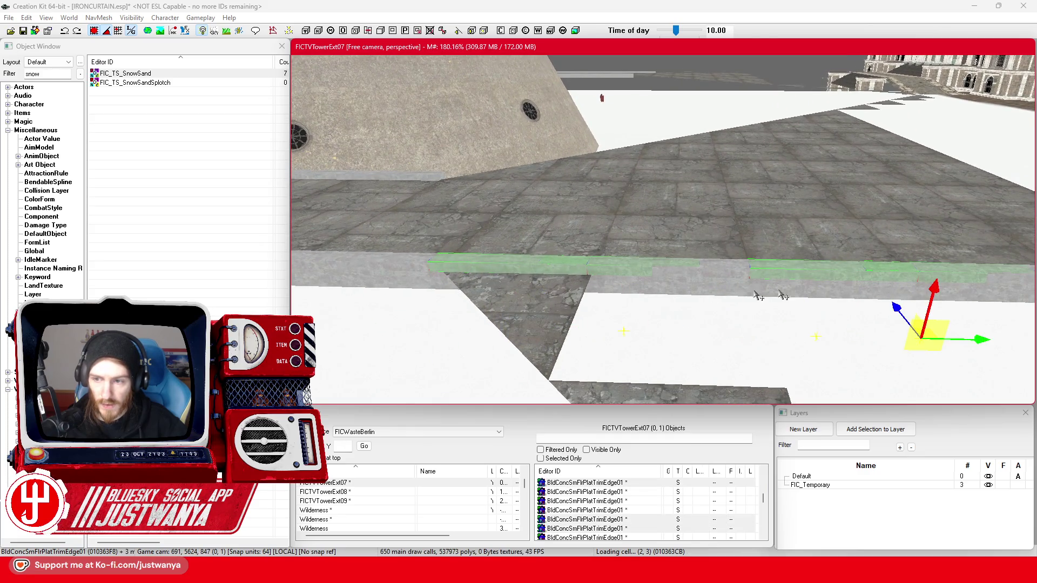
key(ctrl+d)
key(ctrl+d)
key(ctrl+d)
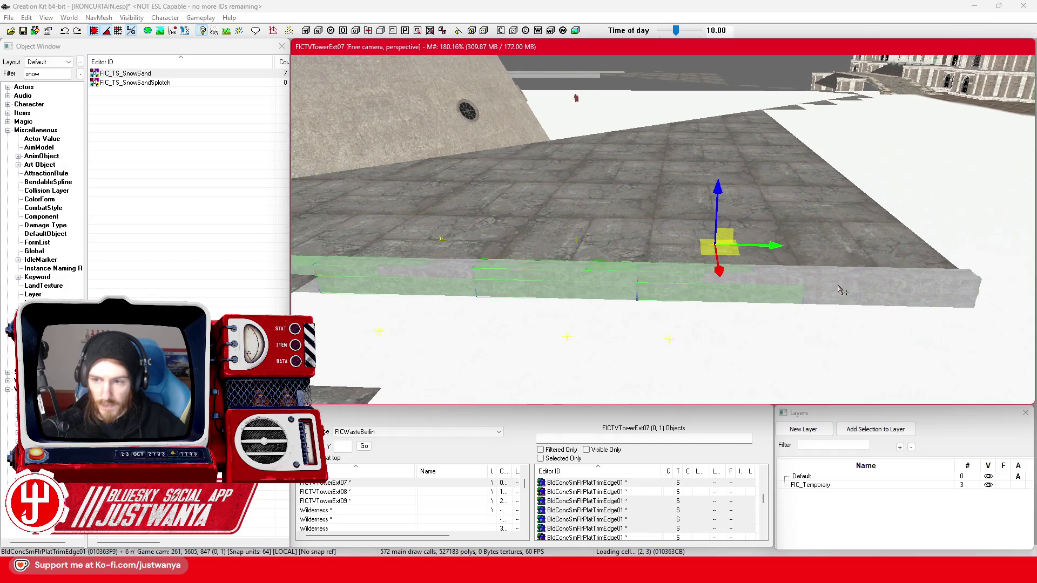
key(ctrl+d)
key(ctrl+d)
key(ctrl+d)
scroll(746, 305, down, 3)
key(ctrl+d)
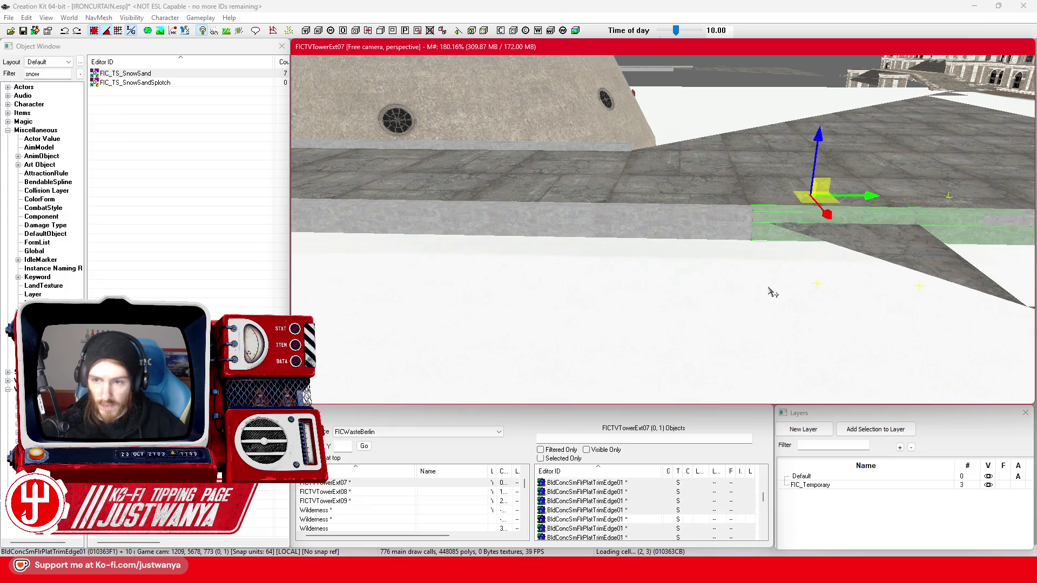
Slide the upper trim piece left along the ledge, redoing the move after an undo
click(772, 293)
click(788, 220)
click(786, 219)
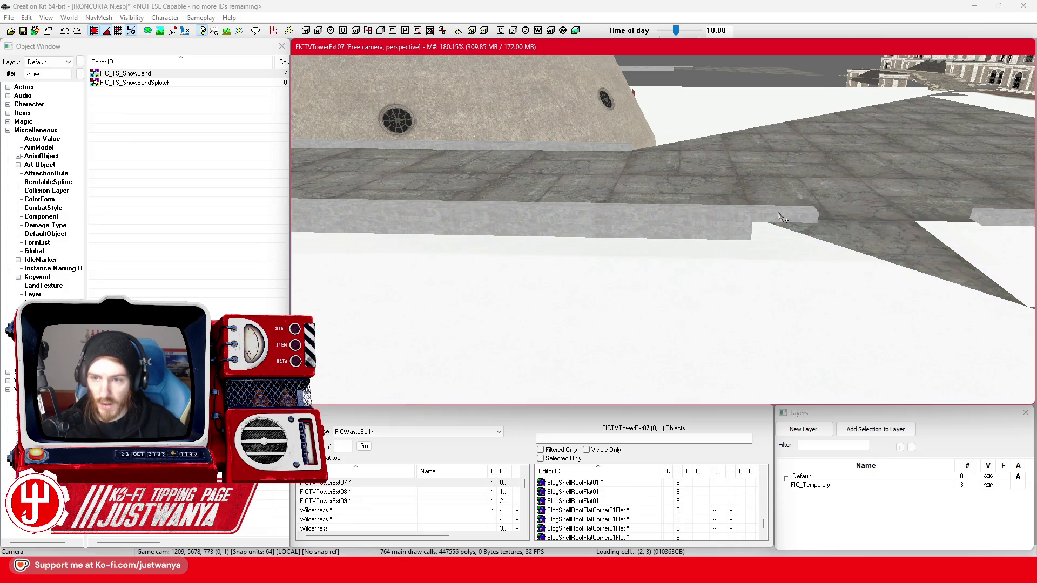
click(781, 217)
drag(786, 279, 731, 283)
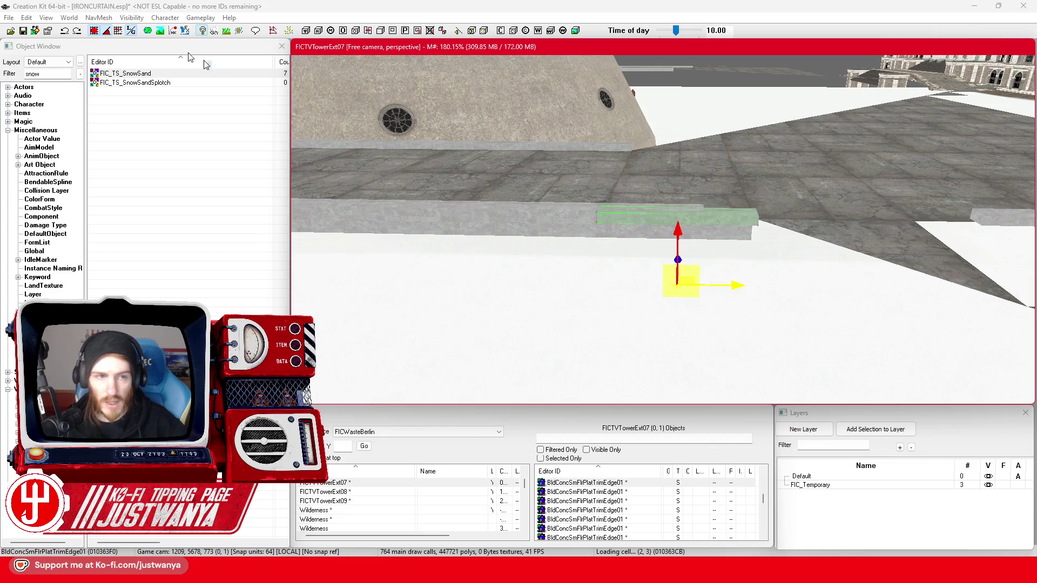
click(73, 33)
drag(738, 285, 673, 284)
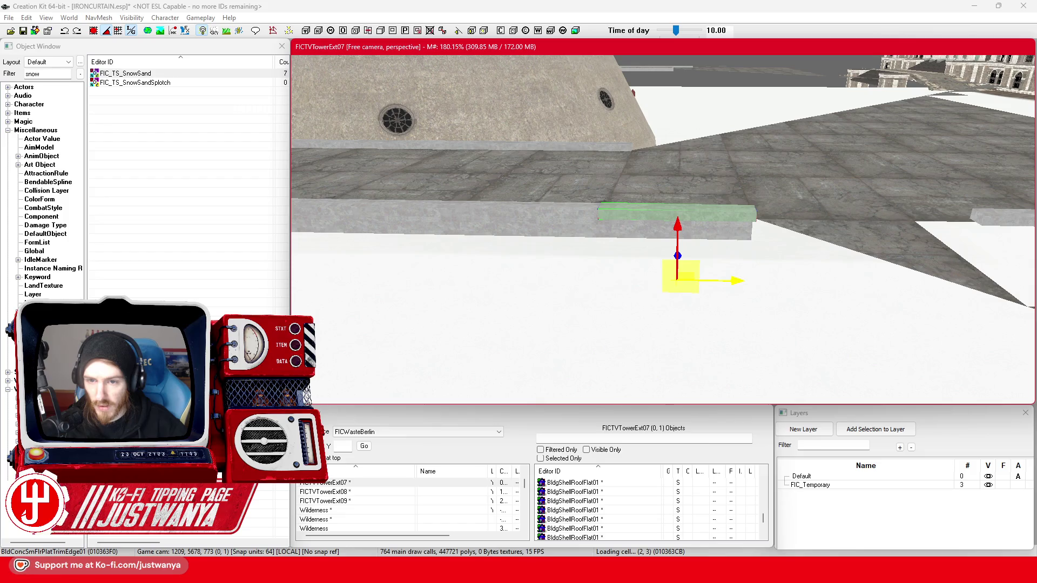
Slide the lower front trim piece left to line up with the row
click(723, 239)
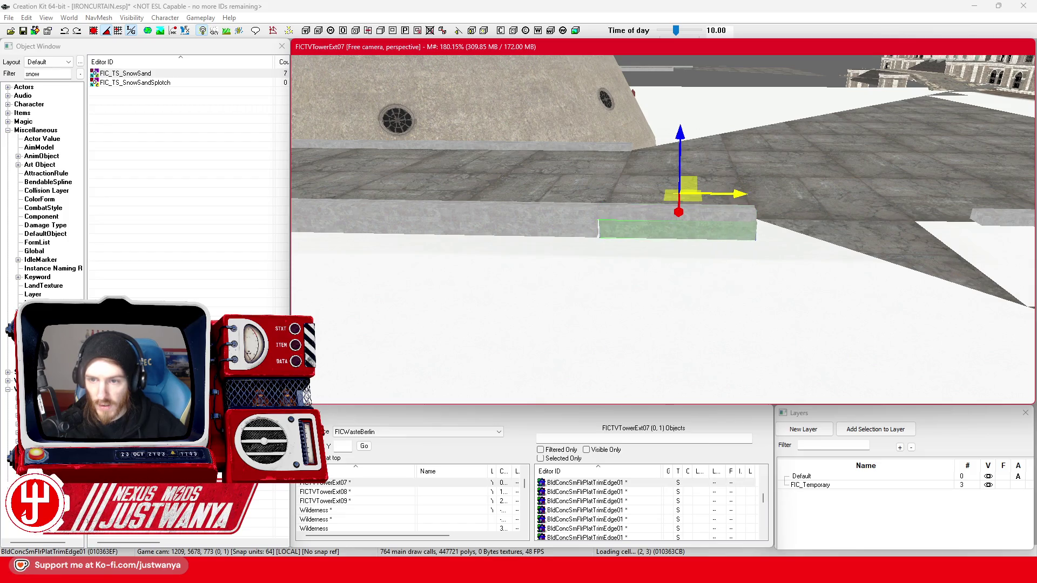
drag(738, 195, 646, 195)
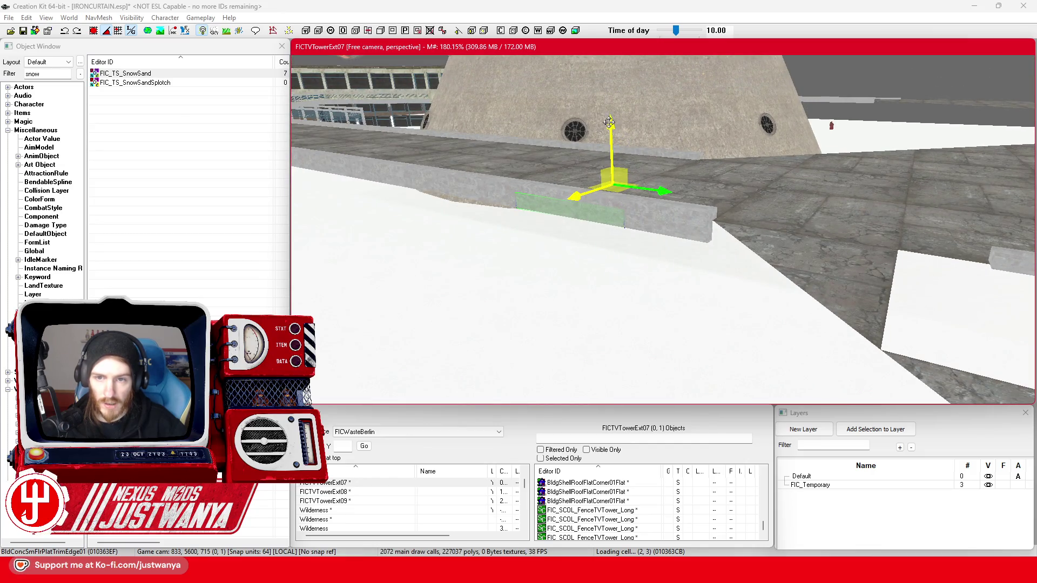
click(471, 223)
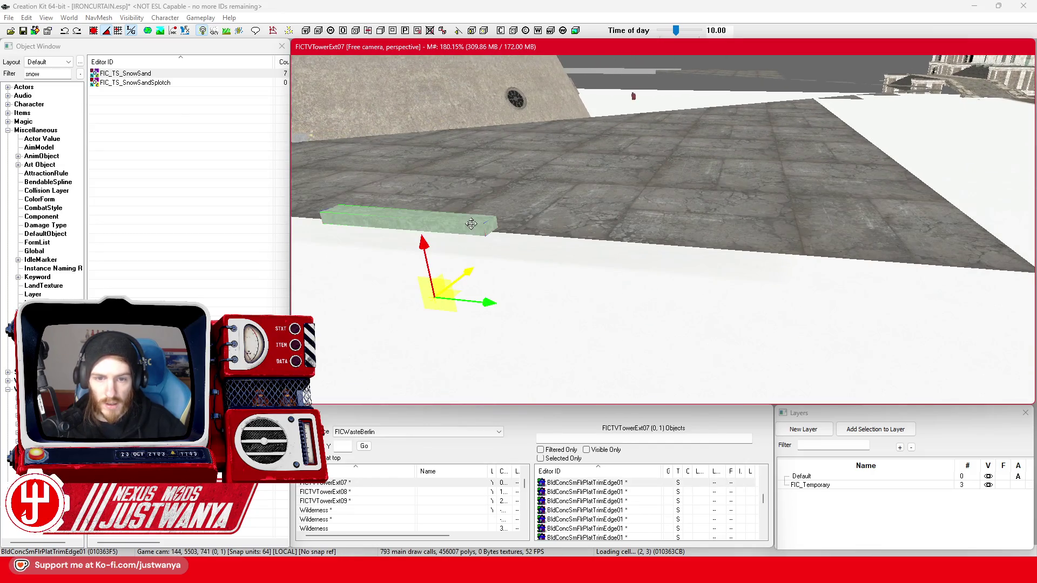
click(600, 235)
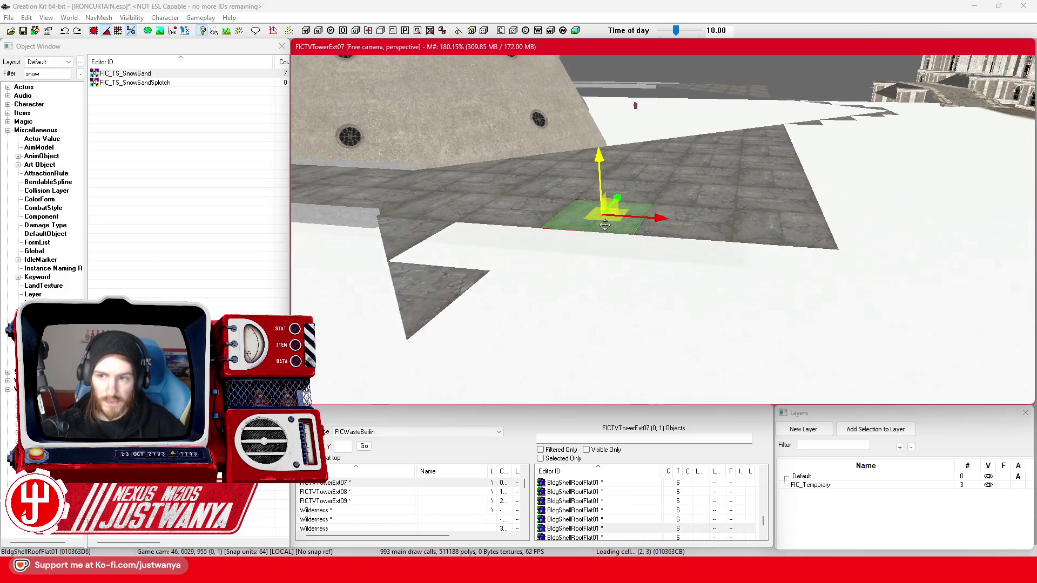
Select three roof floor tiles and move them outward to extend the stepped corner
click(634, 246)
ctrl+click(740, 206)
ctrl+click(788, 173)
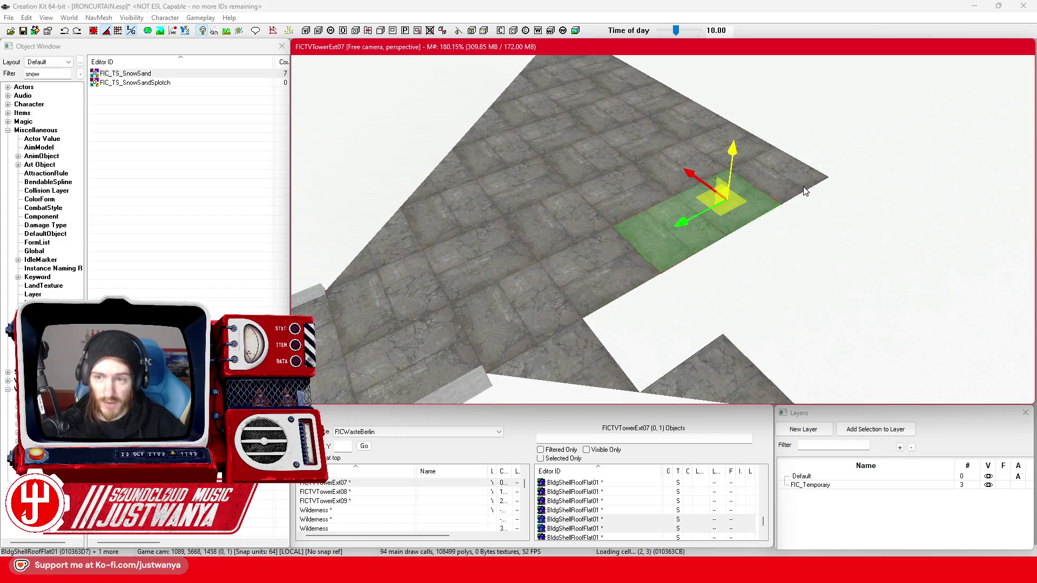
drag(744, 150, 803, 186)
click(94, 31)
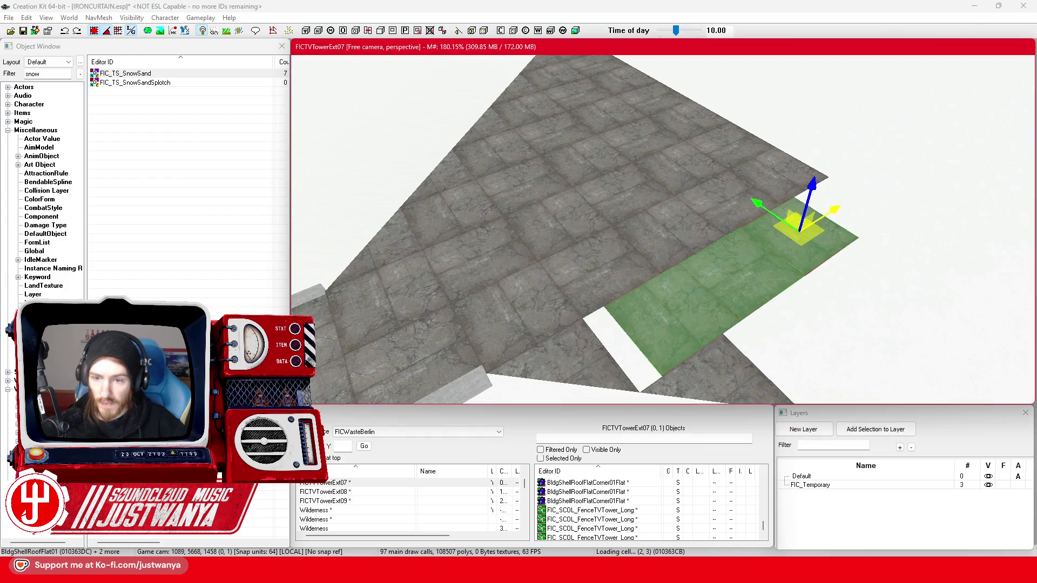
key(shift)
key(shift)
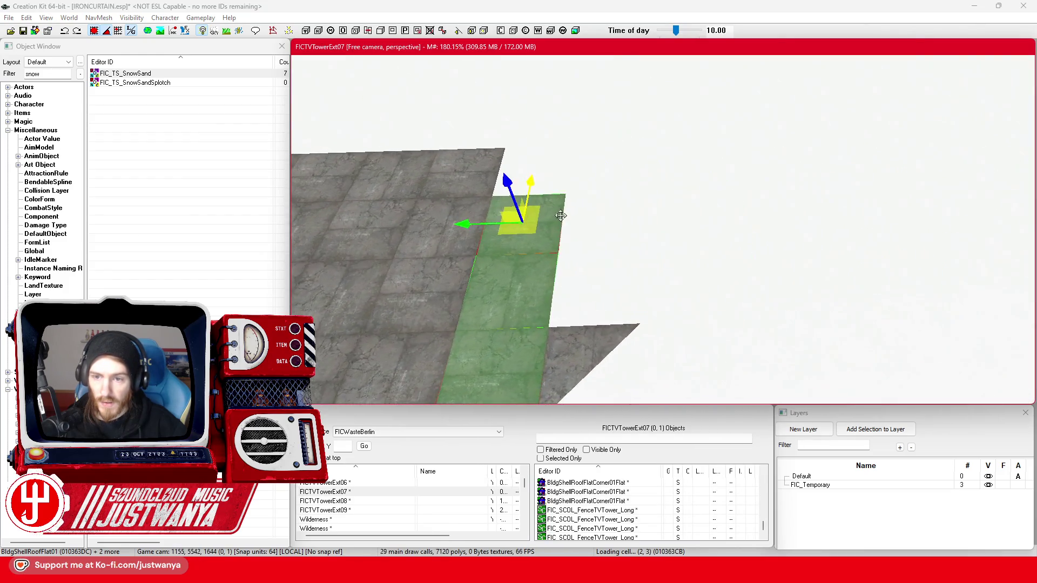
mouse_move(718, 186)
mouse_down()
mouse_move(760, 163)
mouse_move(802, 162)
mouse_move(802, 207)
mouse_up()
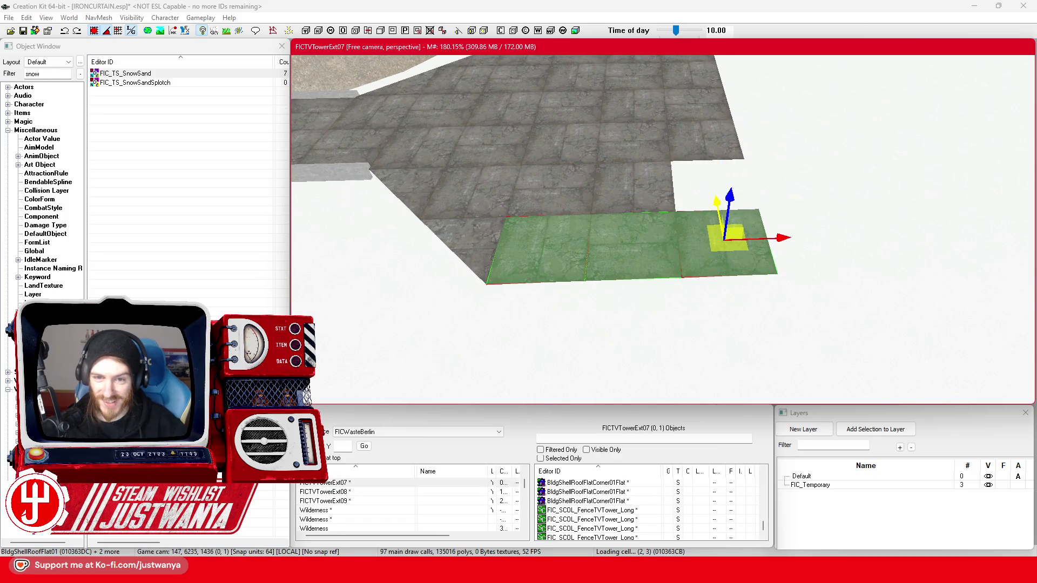
key(shift)
key(shift)
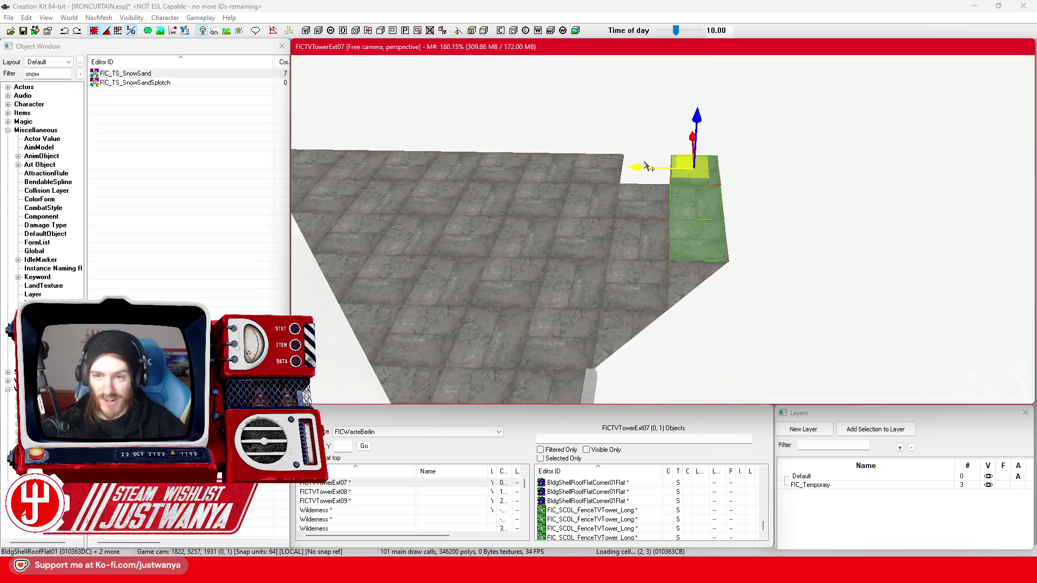
Move a single roof tile over to fill the notch in the platform
click(648, 209)
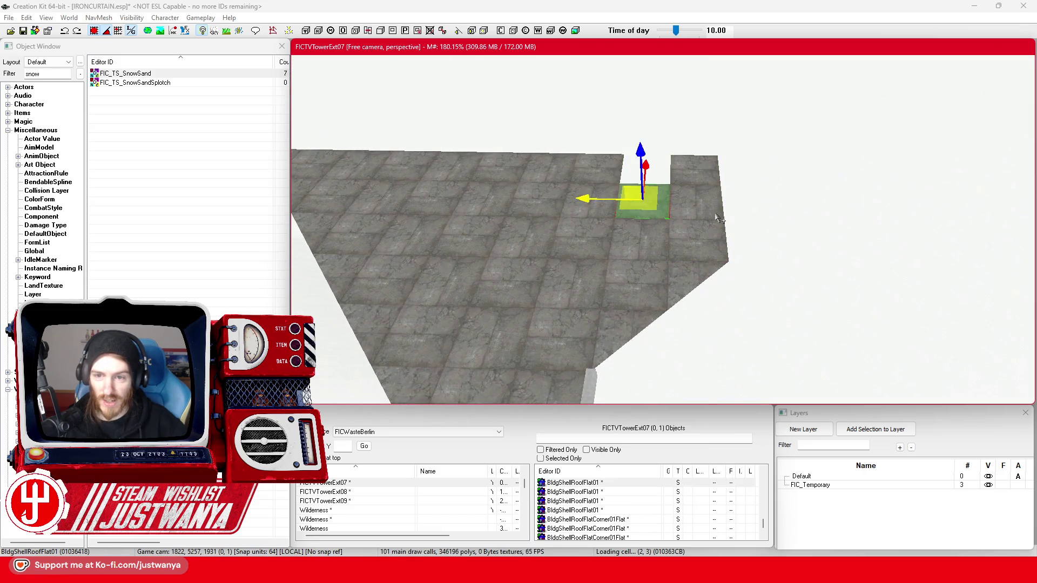
click(643, 208)
drag(643, 208, 689, 189)
key(shift)
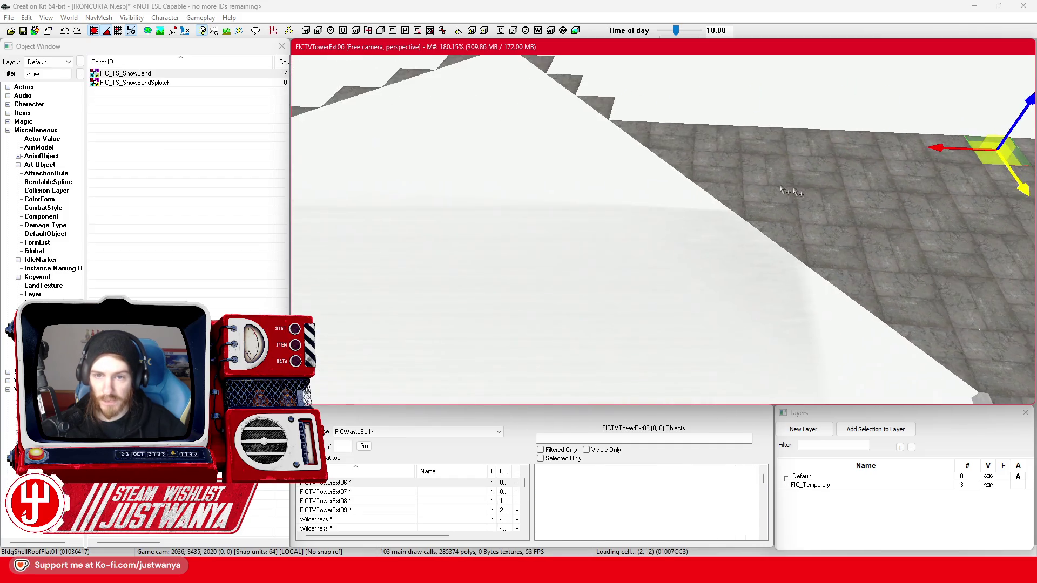
Select a row of seven roof tiles and push it outward along the stepped edge
click(470, 219)
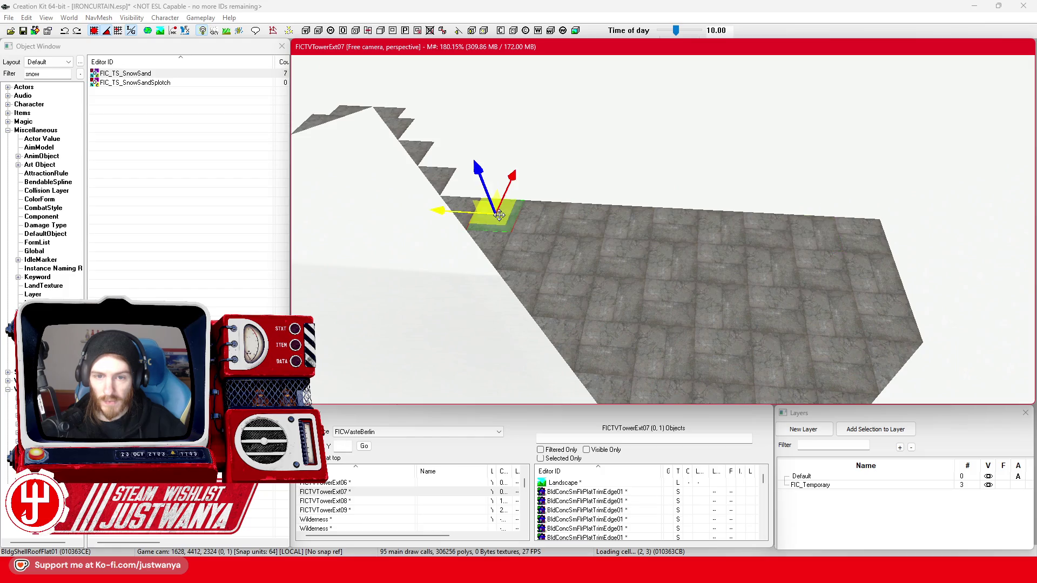
ctrl+click(543, 224)
ctrl+click(587, 229)
ctrl+click(642, 234)
ctrl+click(721, 244)
ctrl+click(771, 238)
ctrl+click(816, 237)
mouse_move(877, 254)
mouse_down()
mouse_move(877, 222)
mouse_move(856, 224)
mouse_move(854, 206)
mouse_up()
mouse_move(800, 241)
mouse_down()
mouse_move(756, 236)
mouse_move(747, 193)
mouse_move(810, 208)
mouse_move(734, 210)
mouse_up()
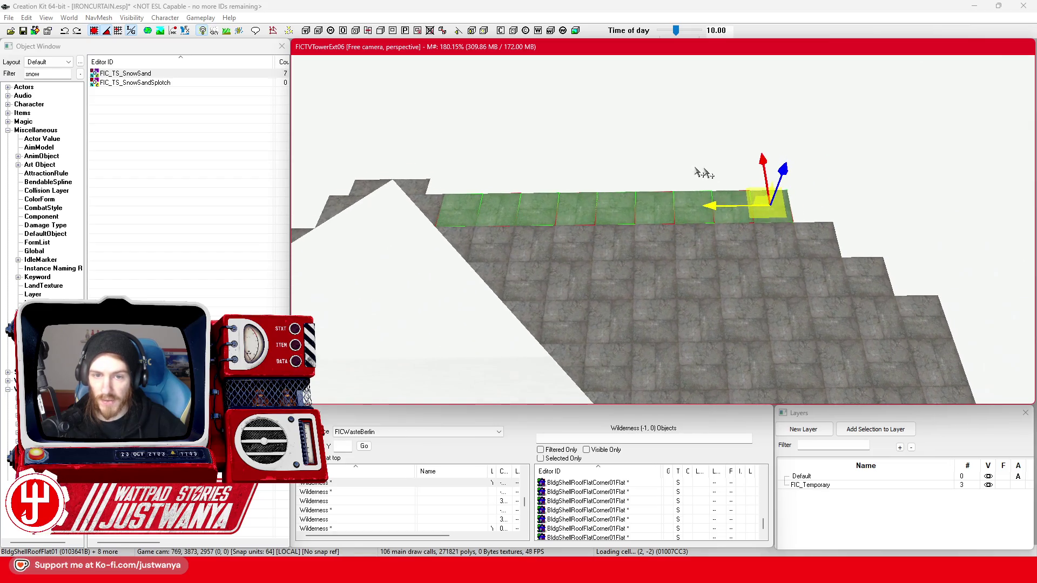
mouse_move(765, 161)
mouse_down()
mouse_move(706, 185)
mouse_move(668, 168)
mouse_up()
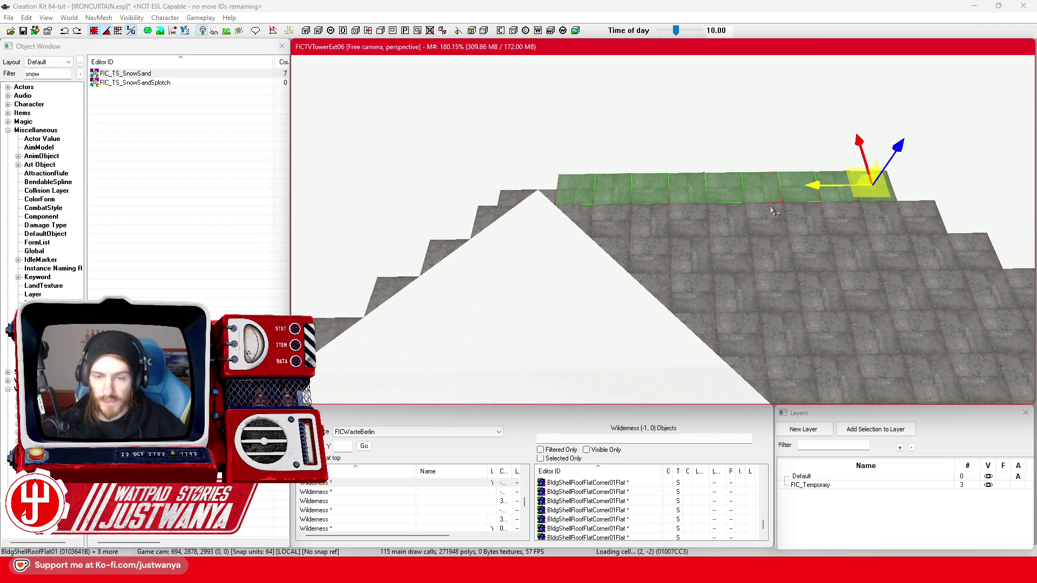
scroll(690, 207, up, 1)
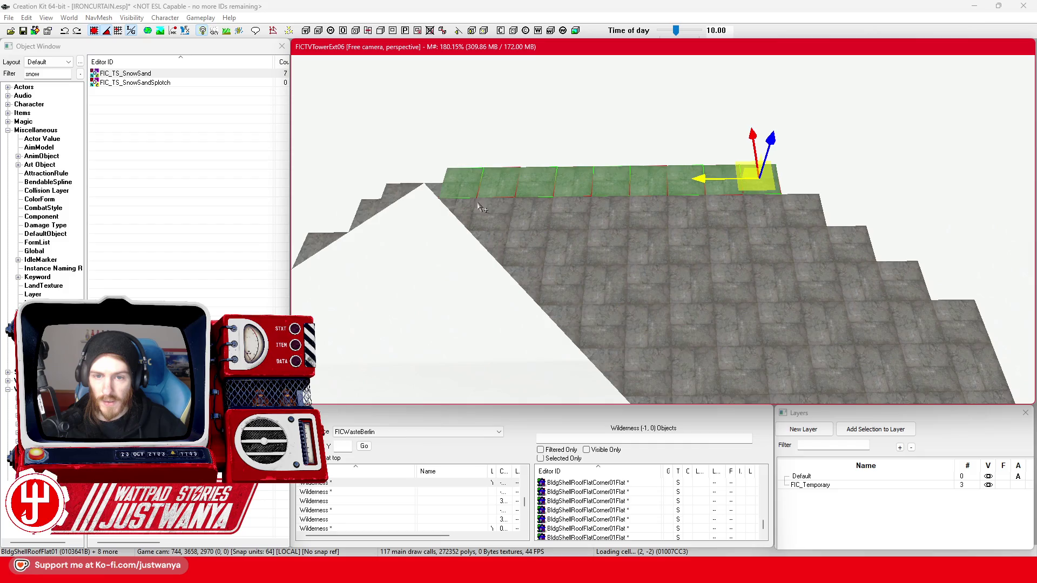
Select four more tiles on this edge and move them out into line
click(748, 210)
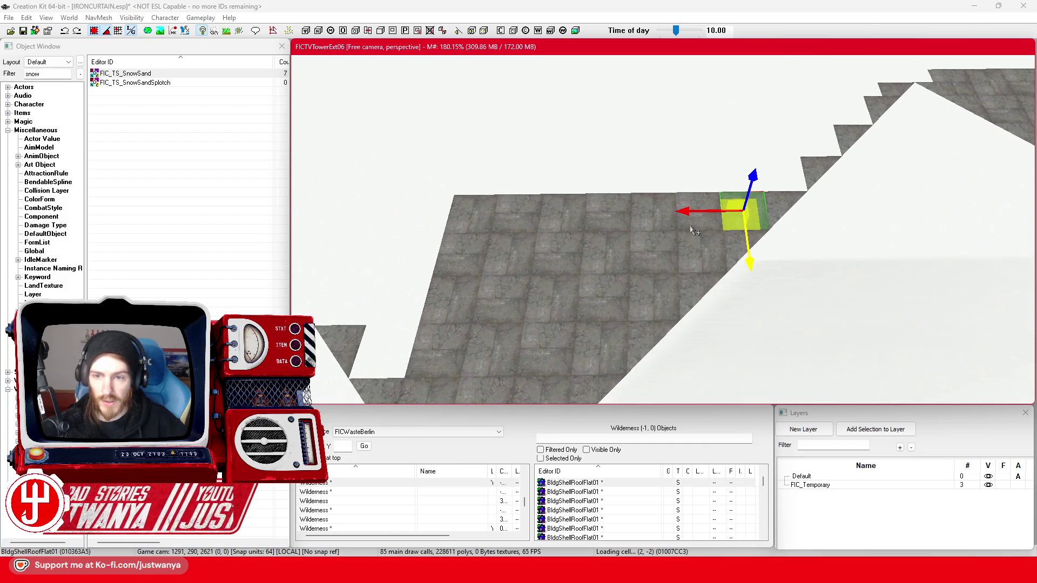
ctrl+click(696, 216)
ctrl+click(652, 216)
ctrl+click(608, 216)
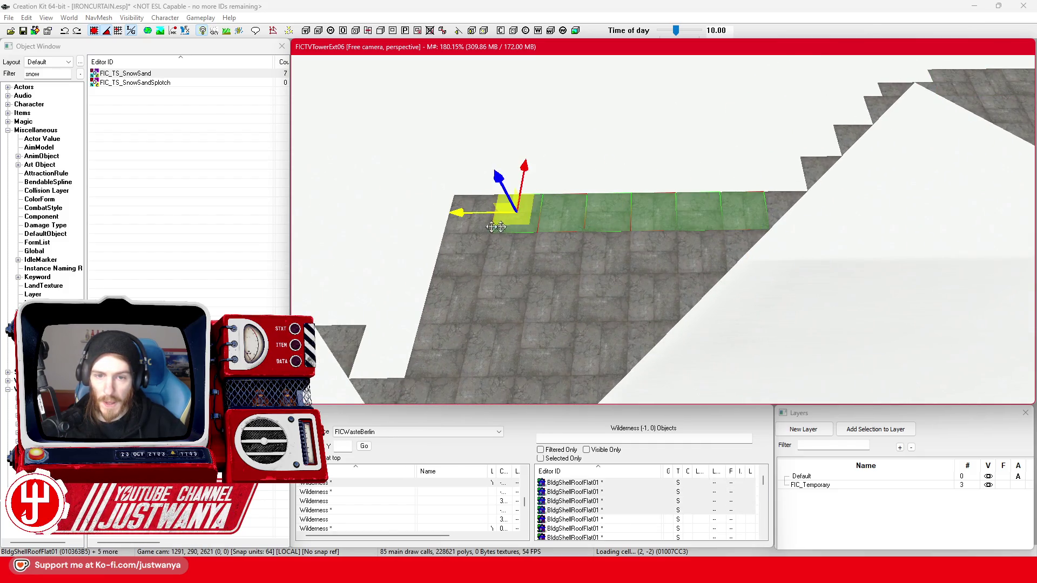
drag(485, 218, 483, 179)
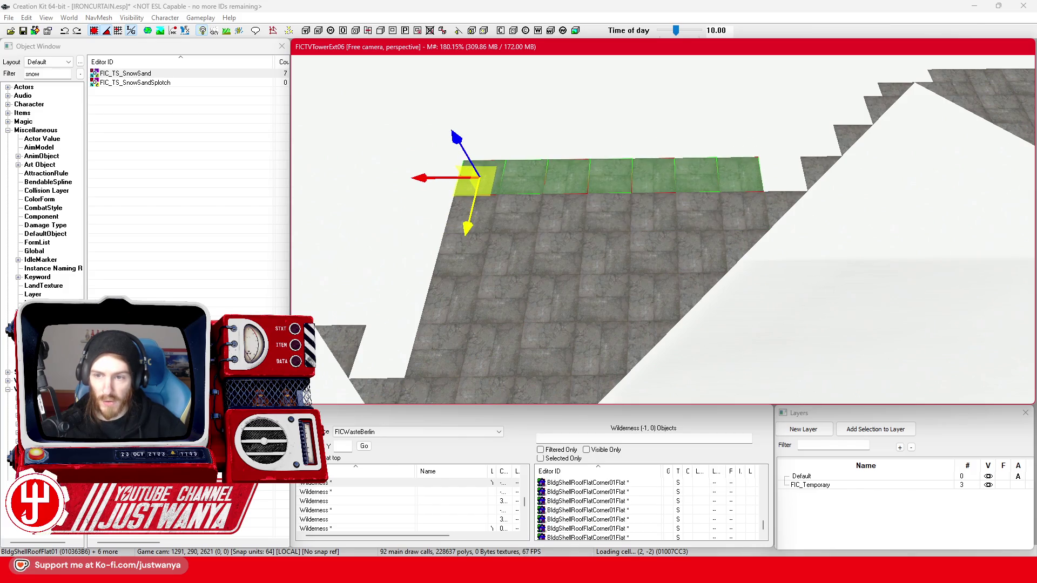
drag(419, 183, 459, 181)
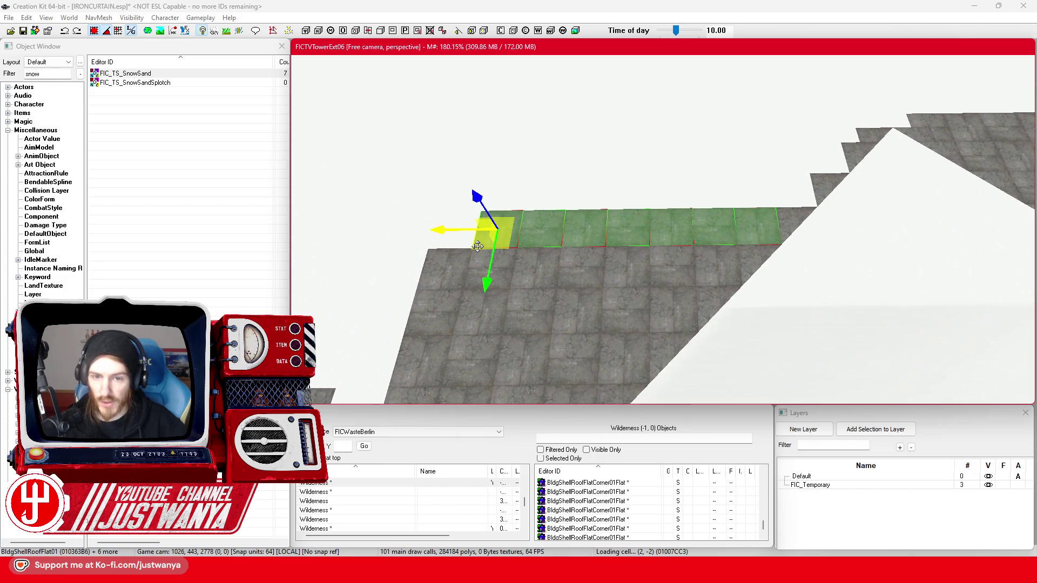
scroll(536, 233, down, 3)
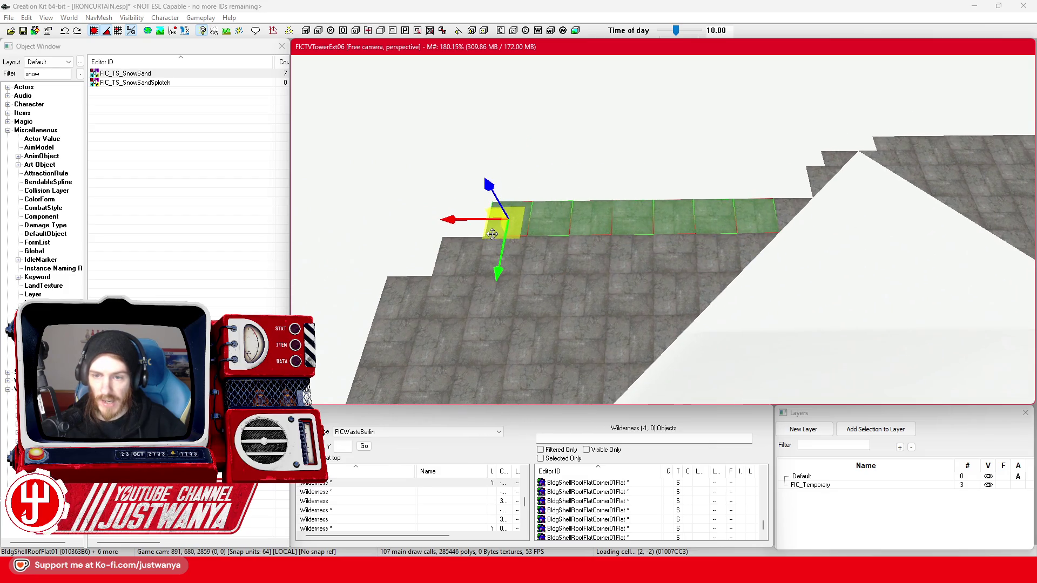
mouse_move(542, 196)
mouse_down()
mouse_move(575, 153)
mouse_move(585, 161)
mouse_up()
scroll(580, 303, up, 3)
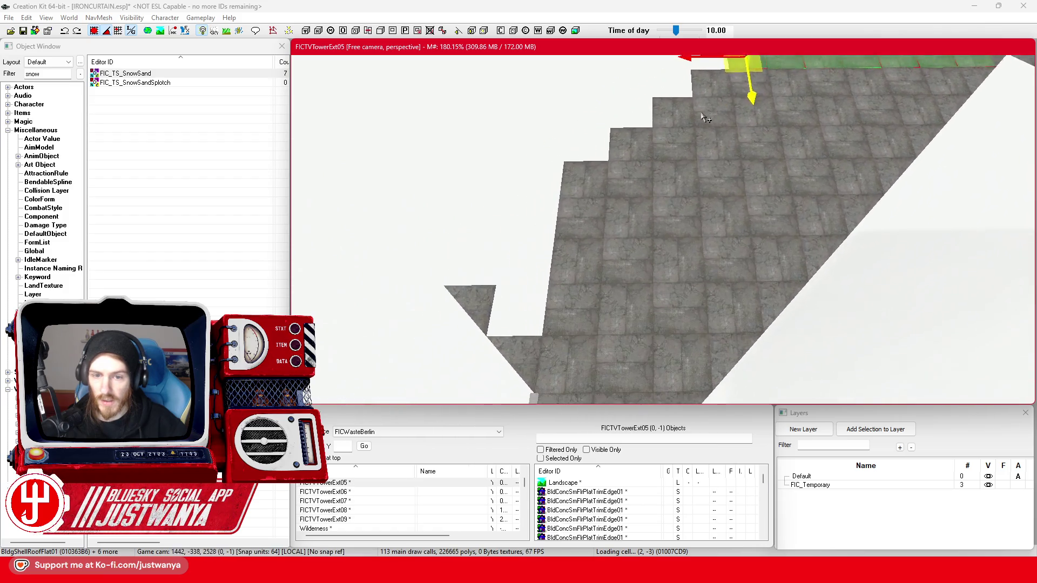
Focus on a roof tile and move the selected tiles out along the edge
click(582, 273)
key(f)
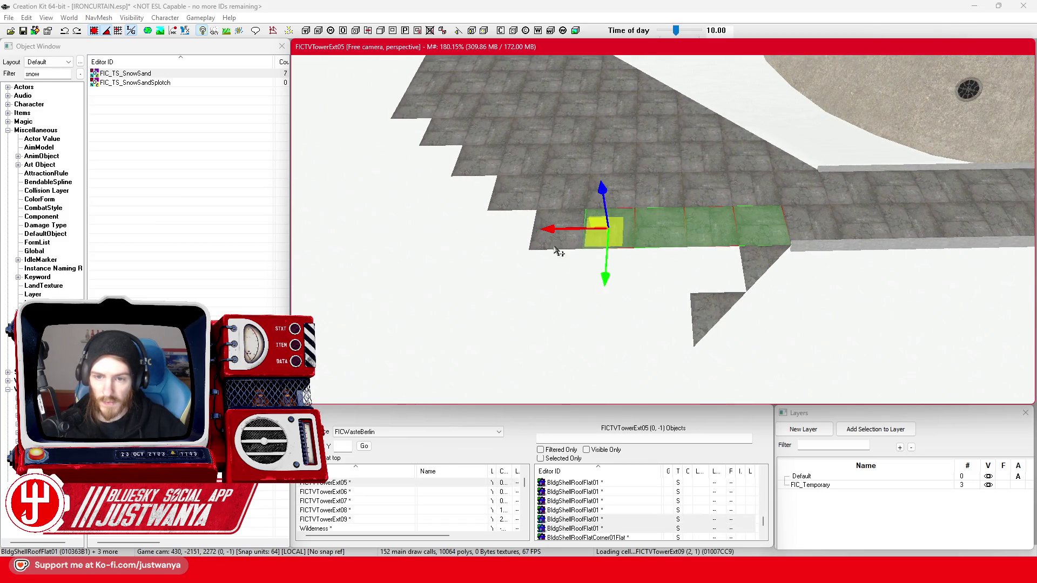
mouse_move(544, 273)
mouse_down()
mouse_move(470, 308)
mouse_move(481, 316)
mouse_move(414, 360)
mouse_move(442, 342)
mouse_up()
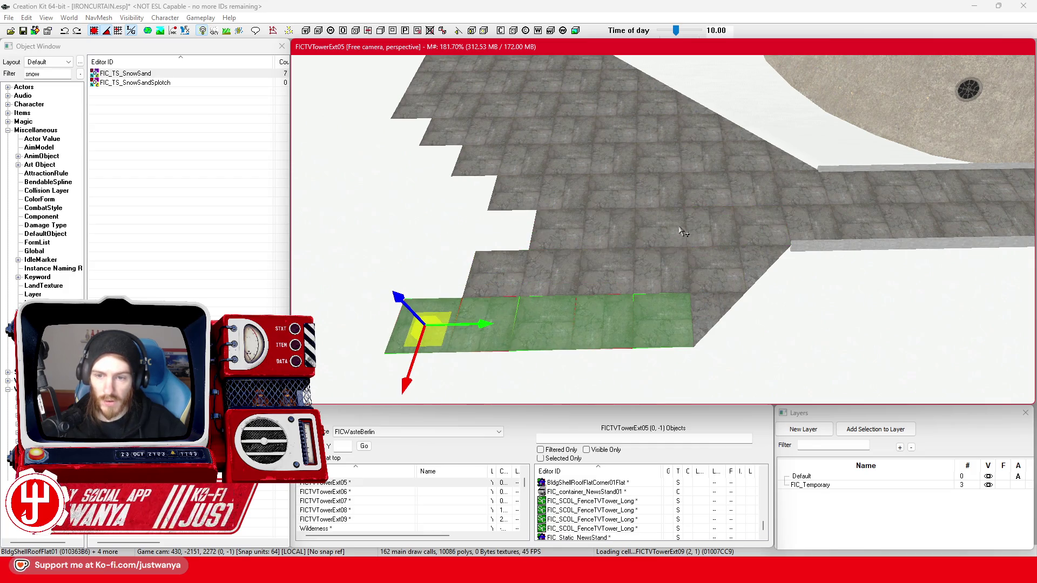
scroll(680, 235, down, 5)
scroll(706, 191, up, 2)
Select roof tiles near the tower base, then switch to the Google Maps view
click(726, 303)
scroll(746, 250, down, 3)
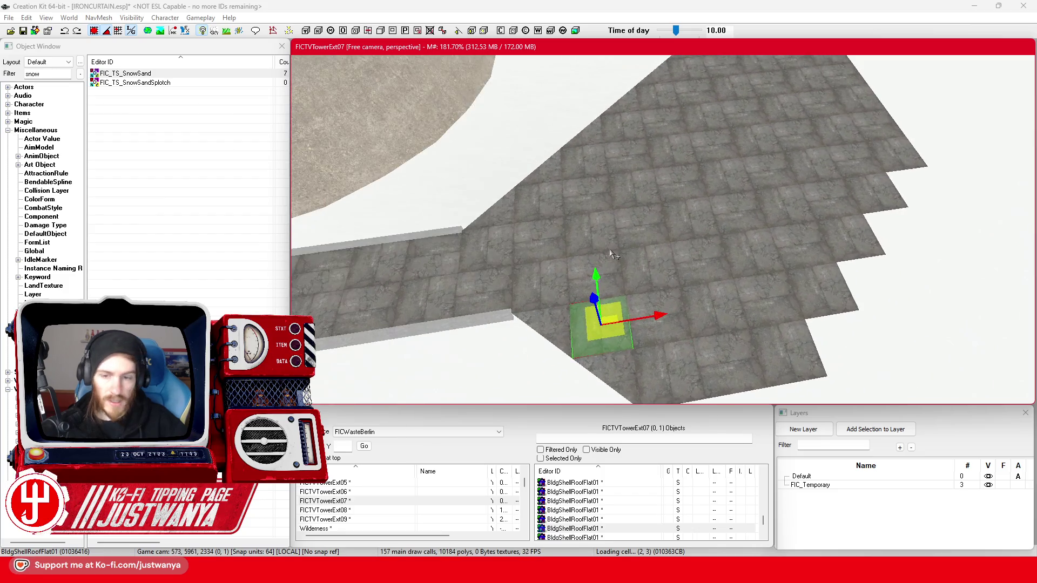
ctrl+click(653, 263)
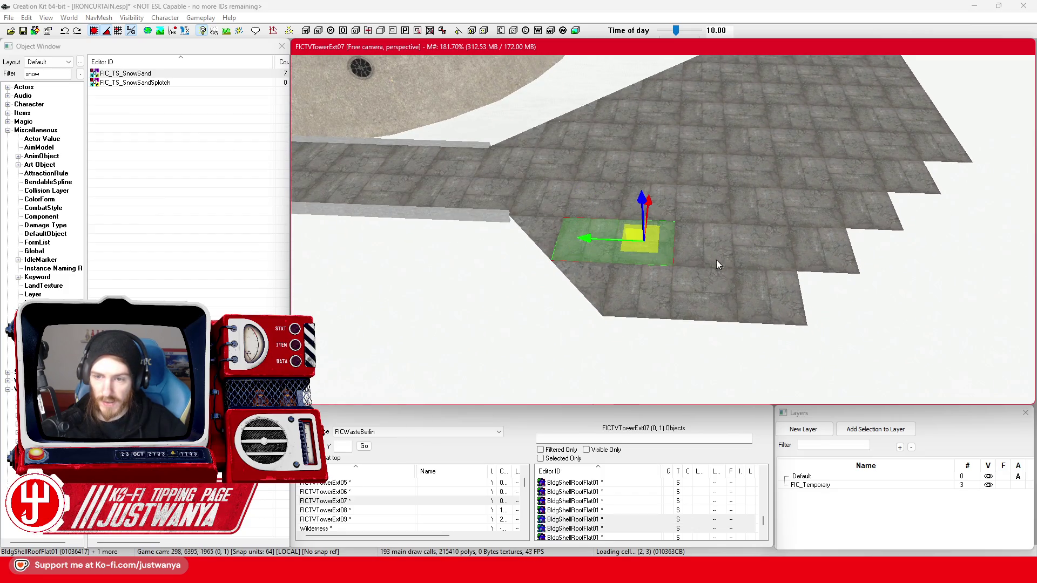
scroll(729, 276, up, 3)
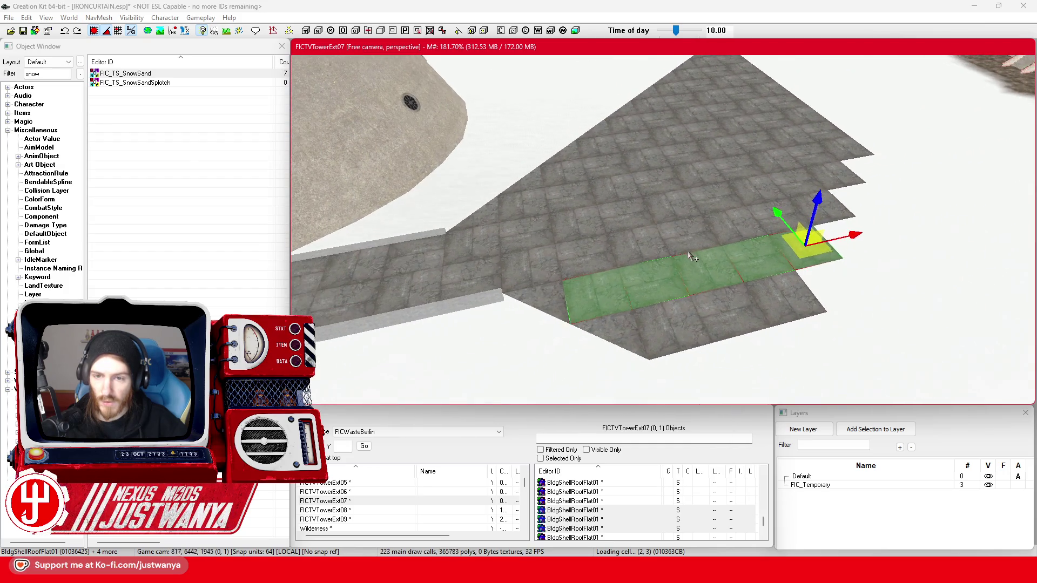
scroll(693, 303, down, 5)
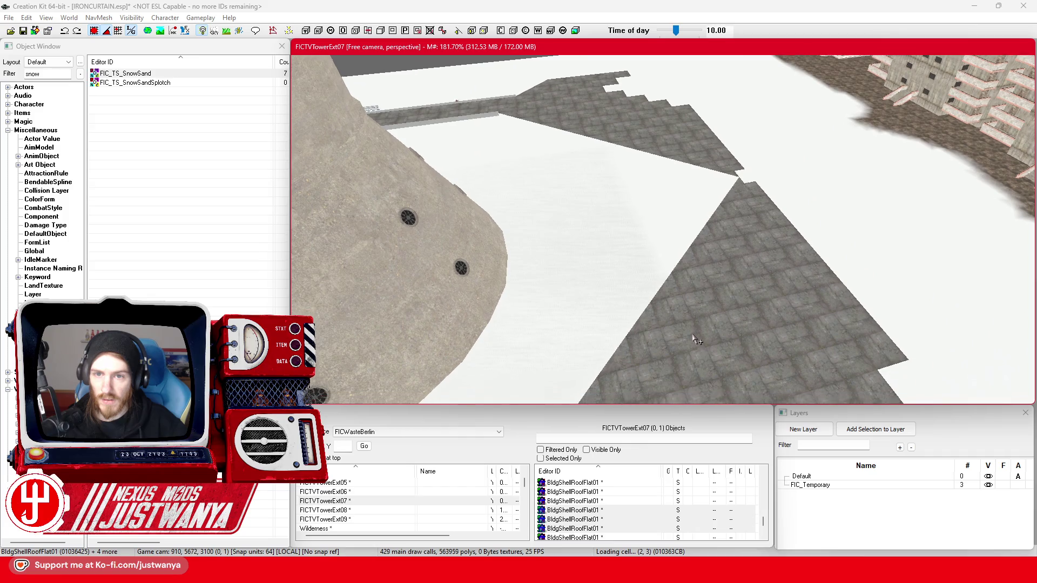
click(692, 336)
scroll(692, 336, up, 4)
scroll(721, 282, down, 5)
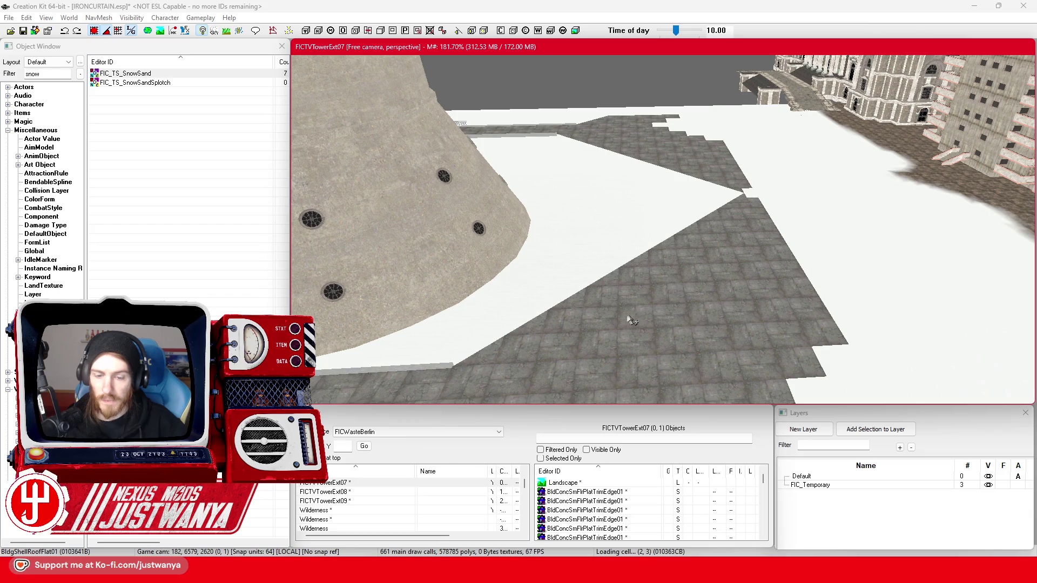
mouse_move(546, 574)
click(489, 540)
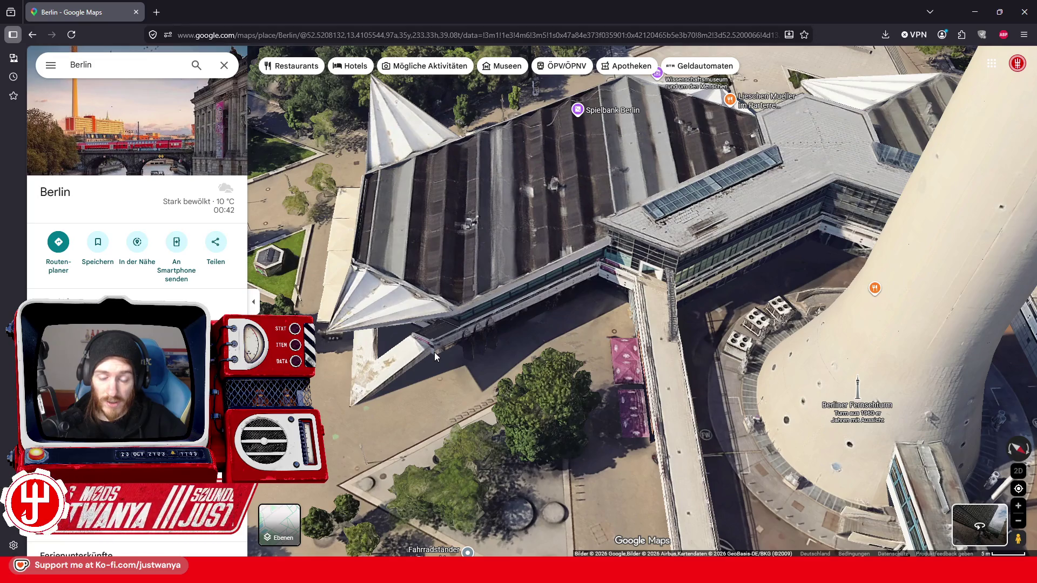
Orbit the 3D map toward Alexanderplatz, then return to Creation Kit and frame the selection
mouse_move(546, 387)
mouse_down()
mouse_move(663, 316)
mouse_move(795, 303)
mouse_move(407, 414)
mouse_move(497, 411)
mouse_move(366, 418)
mouse_move(540, 292)
mouse_move(502, 322)
mouse_move(442, 301)
mouse_up()
key(Up)
key(Up)
key(Up)
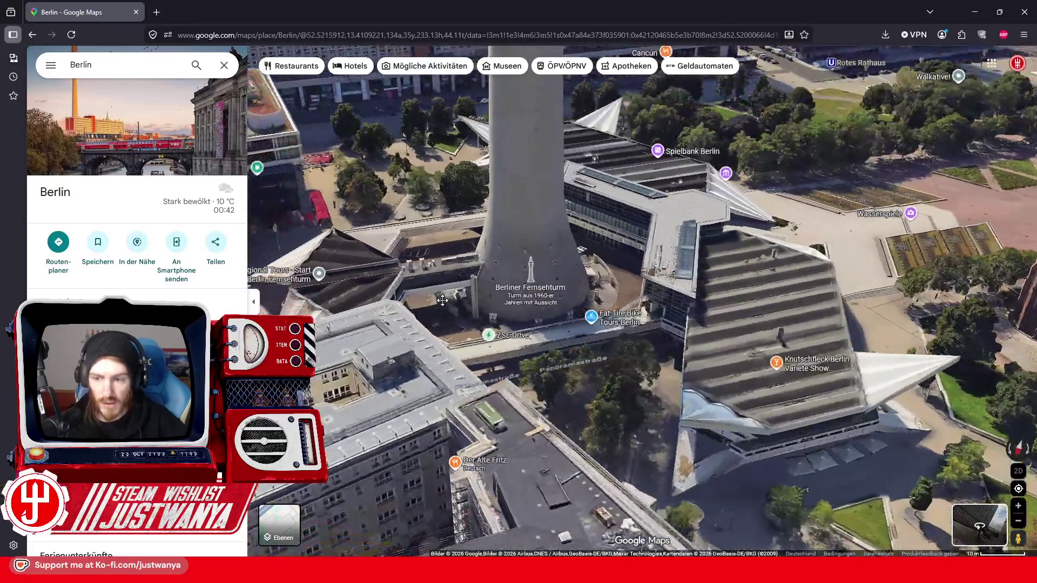
mouse_move(749, 409)
mouse_down()
mouse_move(483, 412)
mouse_move(360, 456)
mouse_move(437, 398)
mouse_up()
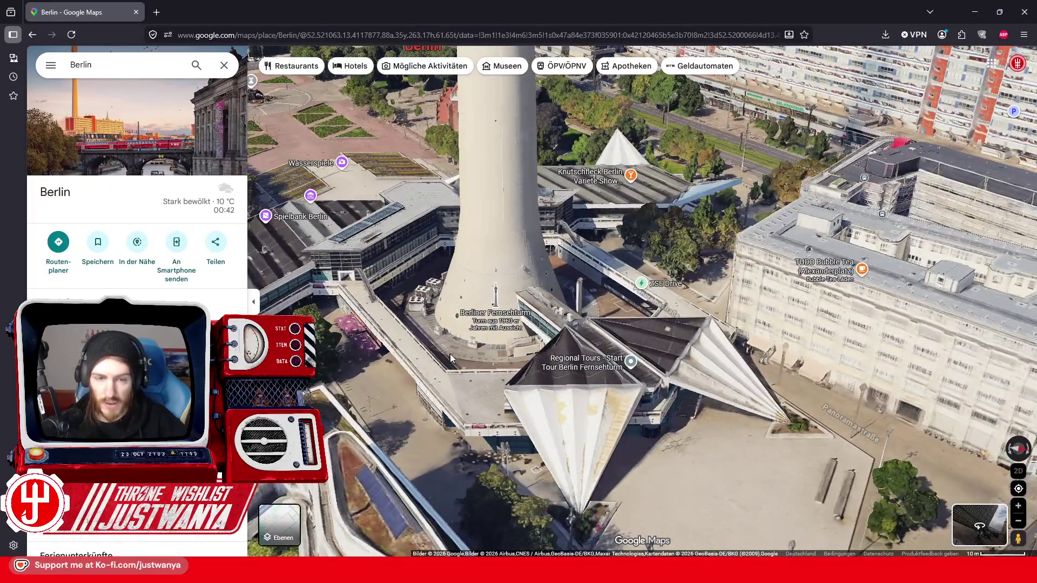
drag(389, 346, 687, 383)
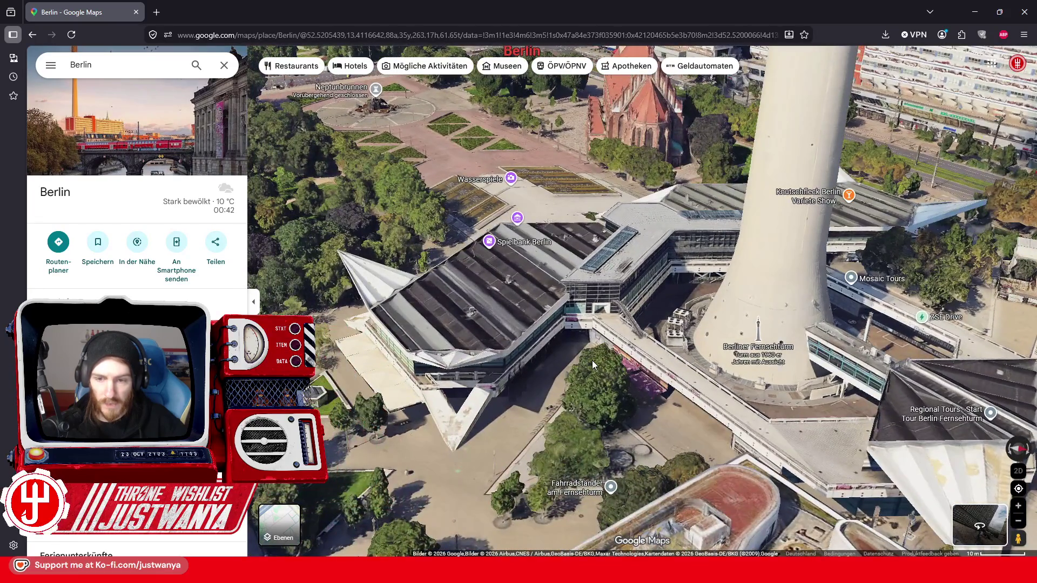
scroll(592, 365, up, 2)
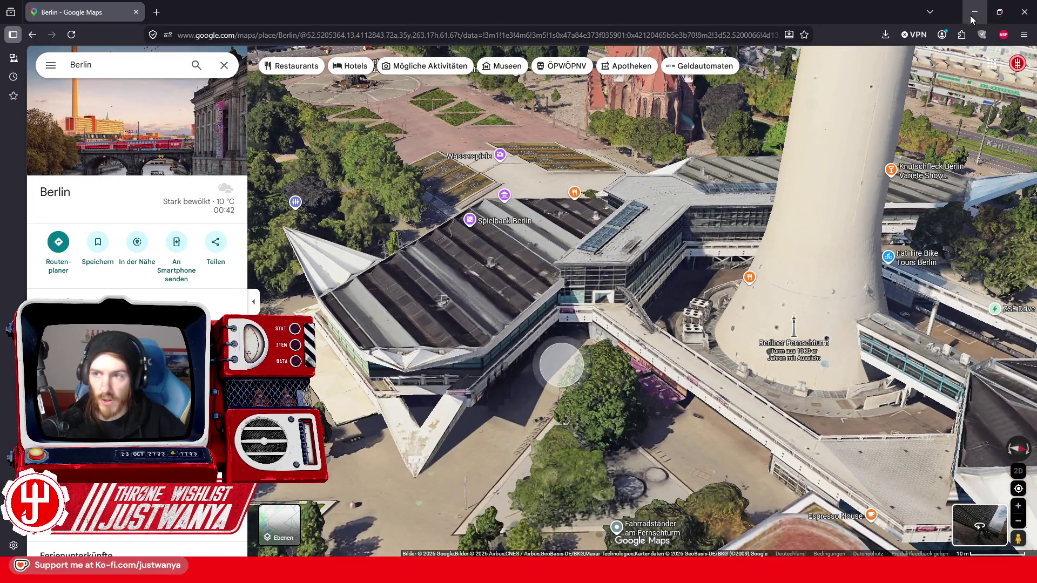
click(977, 19)
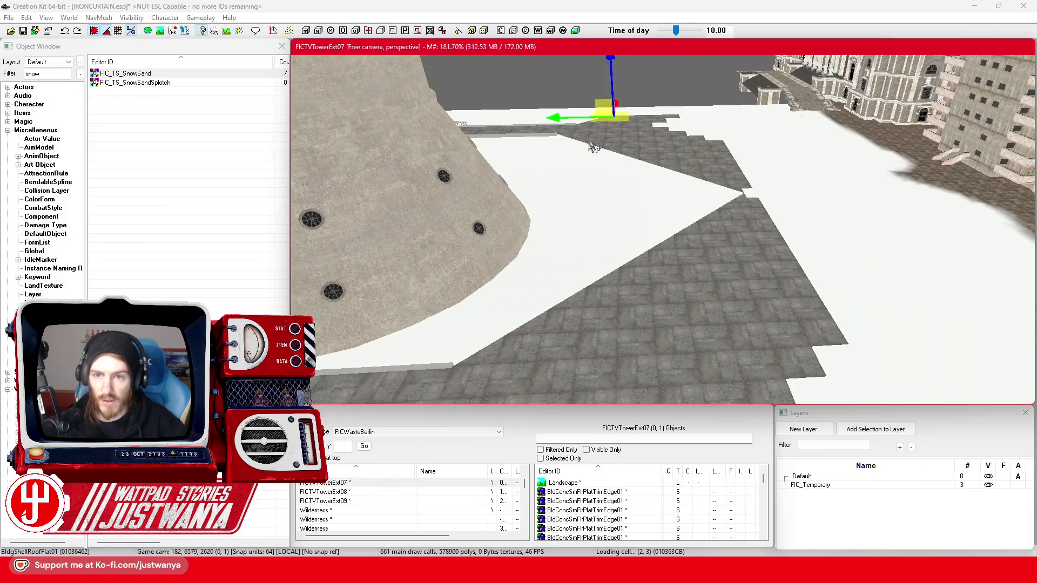
key(f)
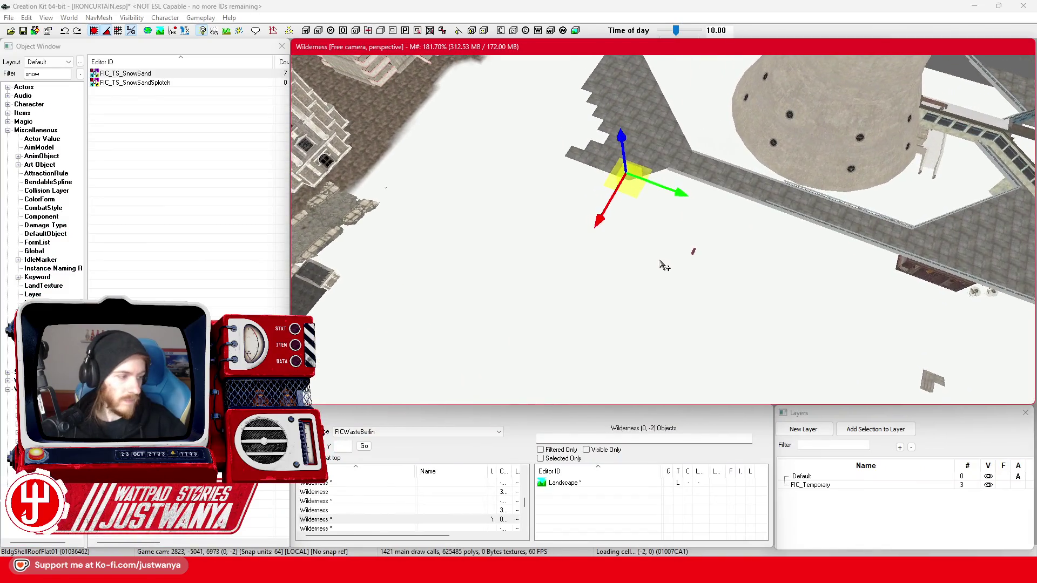
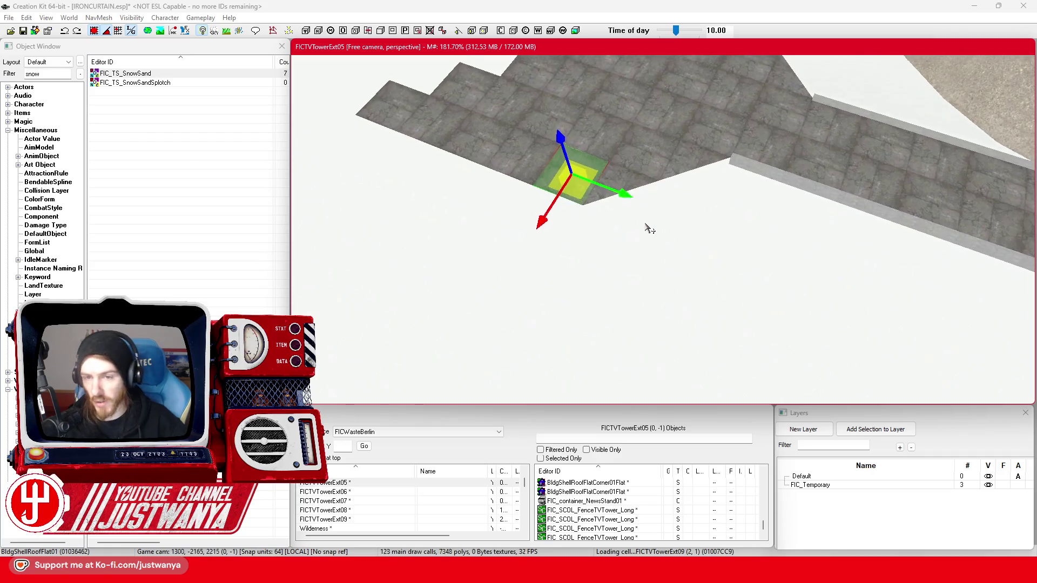
Move the selected flat roof tile left and down along the jagged roof edge
mouse_move(696, 262)
mouse_down()
mouse_move(646, 241)
mouse_move(683, 255)
mouse_up()
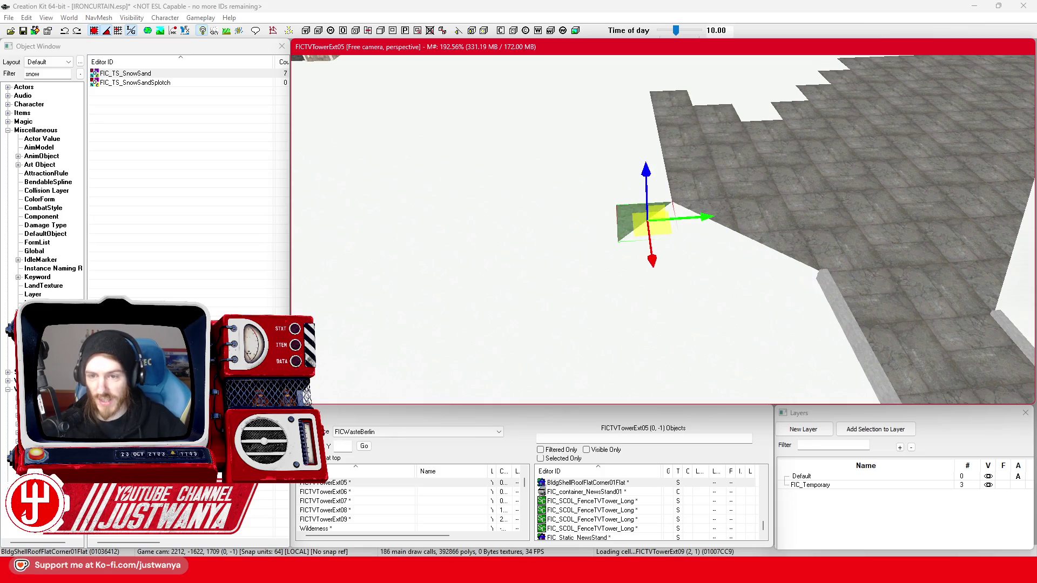
mouse_move(689, 292)
mouse_down()
mouse_move(680, 303)
mouse_move(669, 279)
mouse_up()
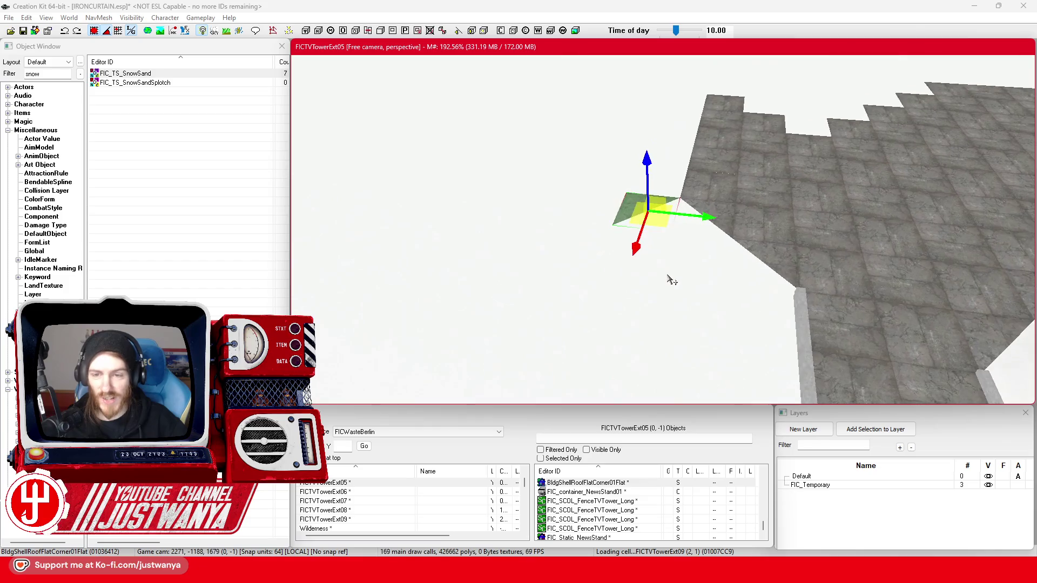
mouse_move(658, 221)
mouse_down()
mouse_move(572, 220)
mouse_move(587, 238)
mouse_move(515, 279)
mouse_up()
mouse_move(660, 304)
mouse_down()
mouse_move(741, 288)
mouse_move(703, 300)
mouse_up()
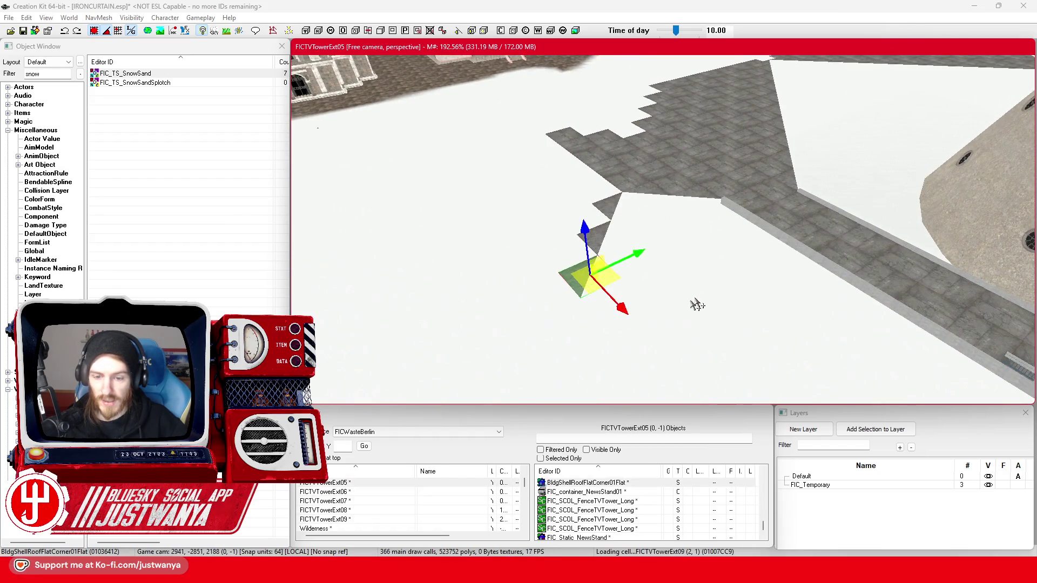
Check the Berlin TV tower aerial reference in Google Maps, then select a flat roof tile
mouse_move(557, 573)
click(609, 526)
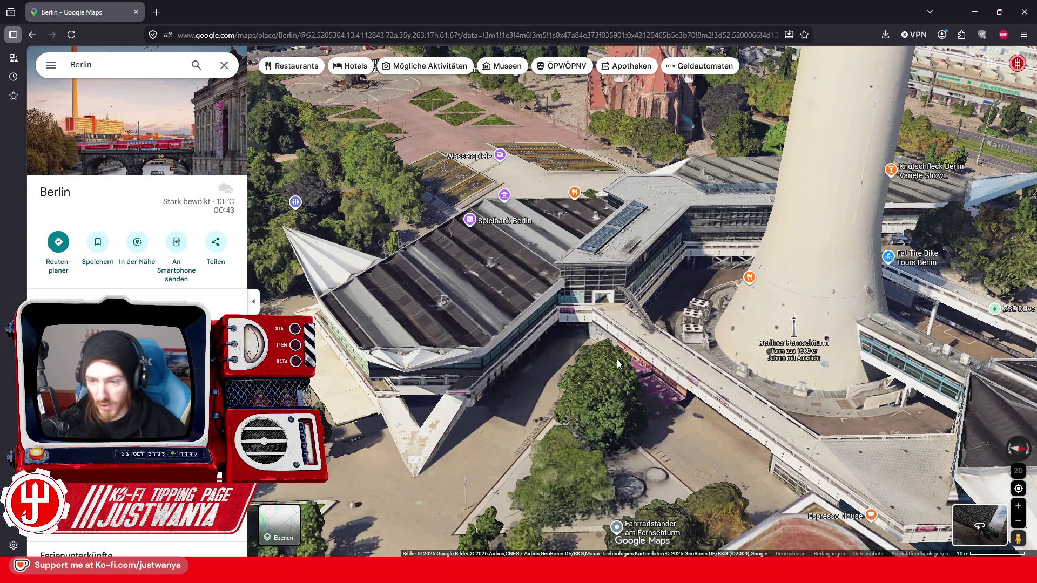
click(974, 12)
click(788, 199)
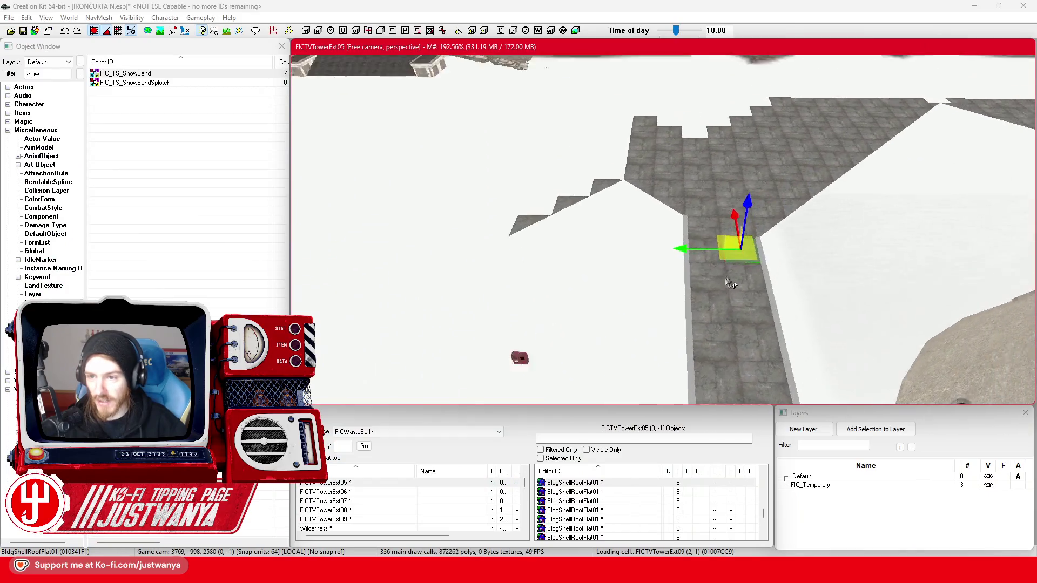
Select the three BldgShellRoofFlatCorner01Flat triangular pieces on the diagonal edge and delete them
scroll(736, 280, up, 5)
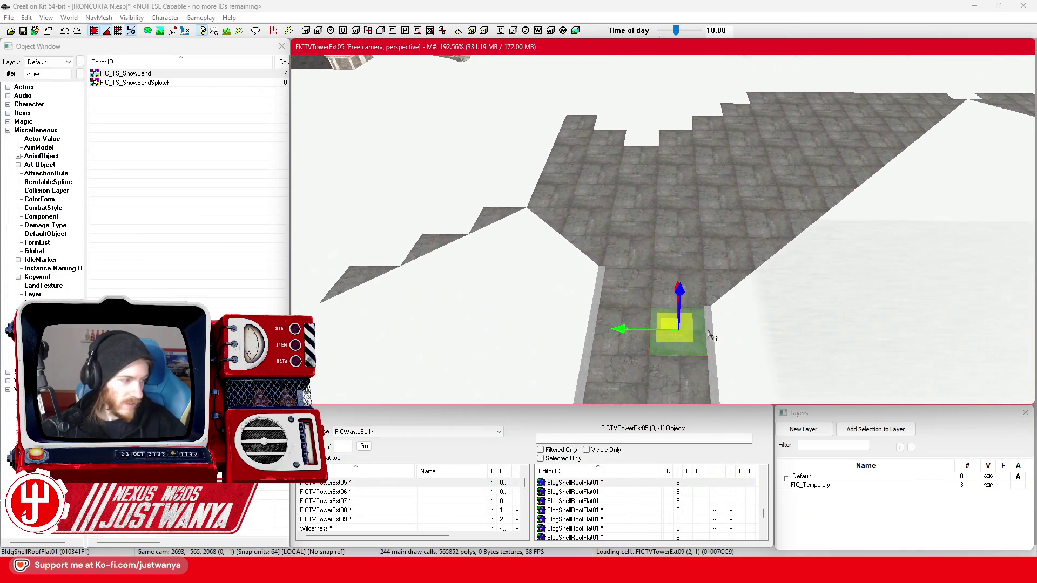
scroll(713, 337, up, 3)
scroll(707, 330, up, 2)
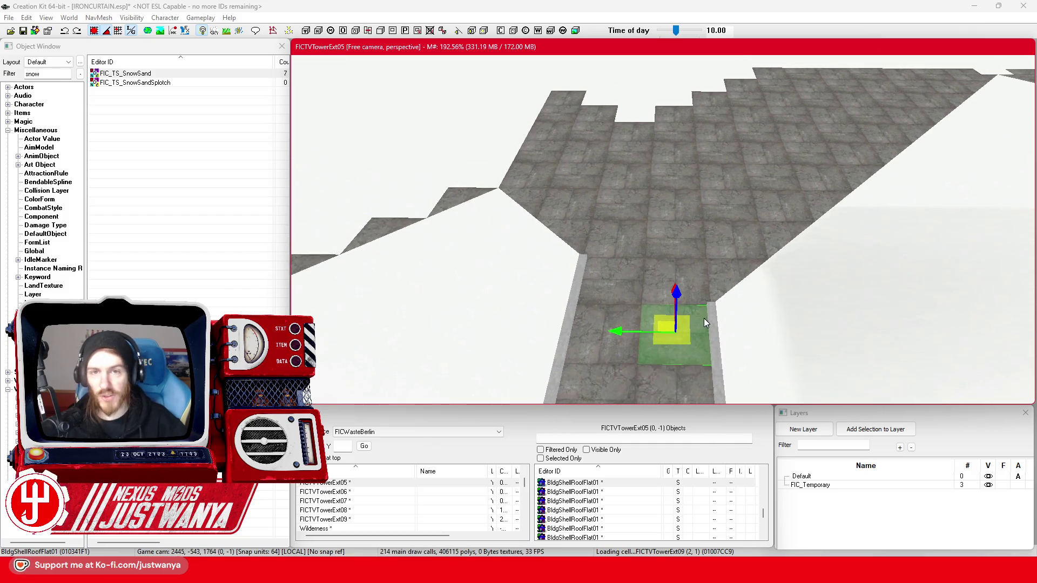
scroll(704, 323, up, 4)
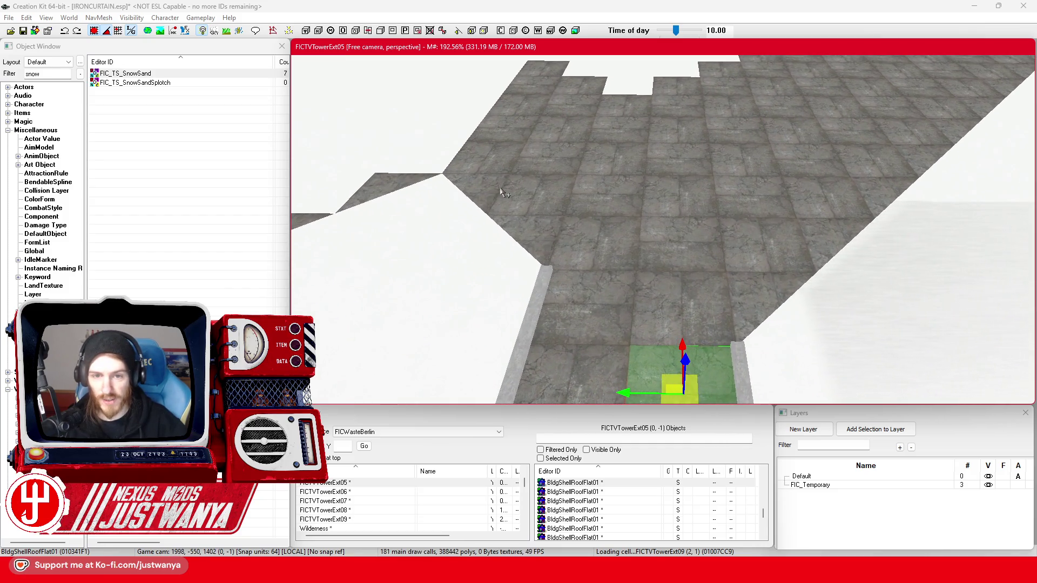
click(503, 192)
key(f)
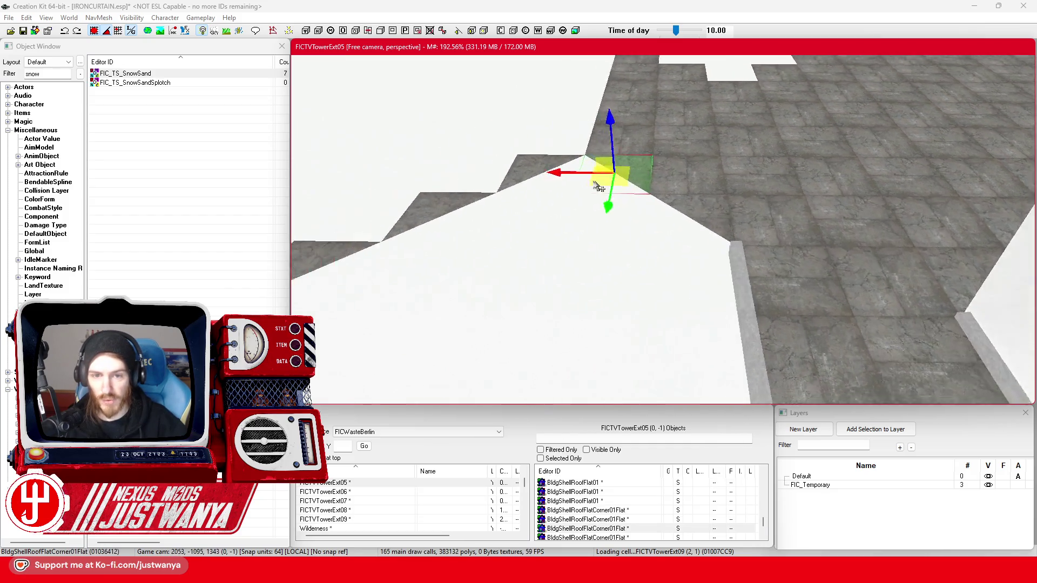
ctrl+click(542, 210)
ctrl+click(440, 255)
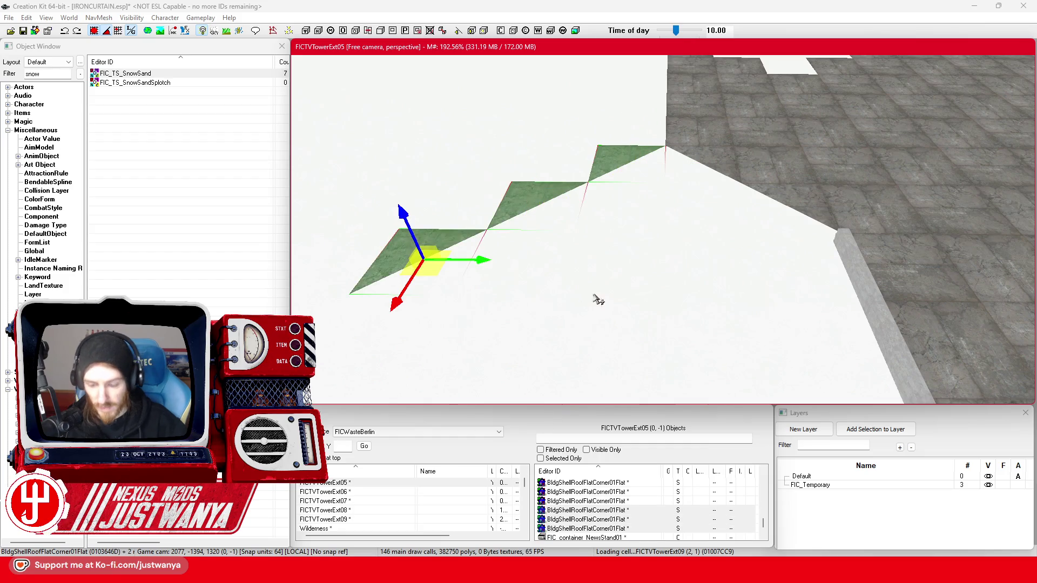
key(Delete)
Select a flat roof tile on the right and orbit in closer to it
click(875, 250)
key(shift)
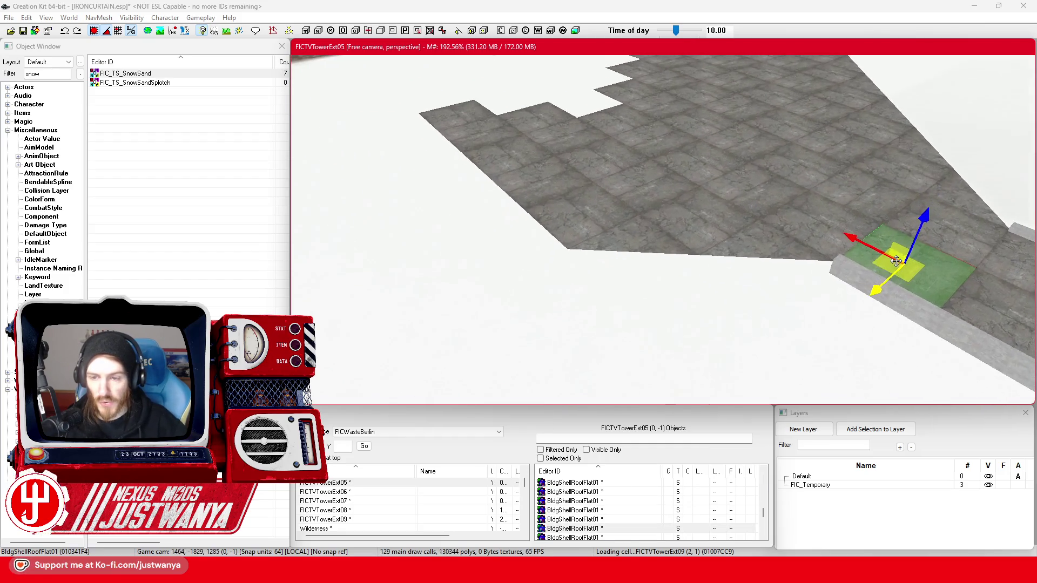
key(shift)
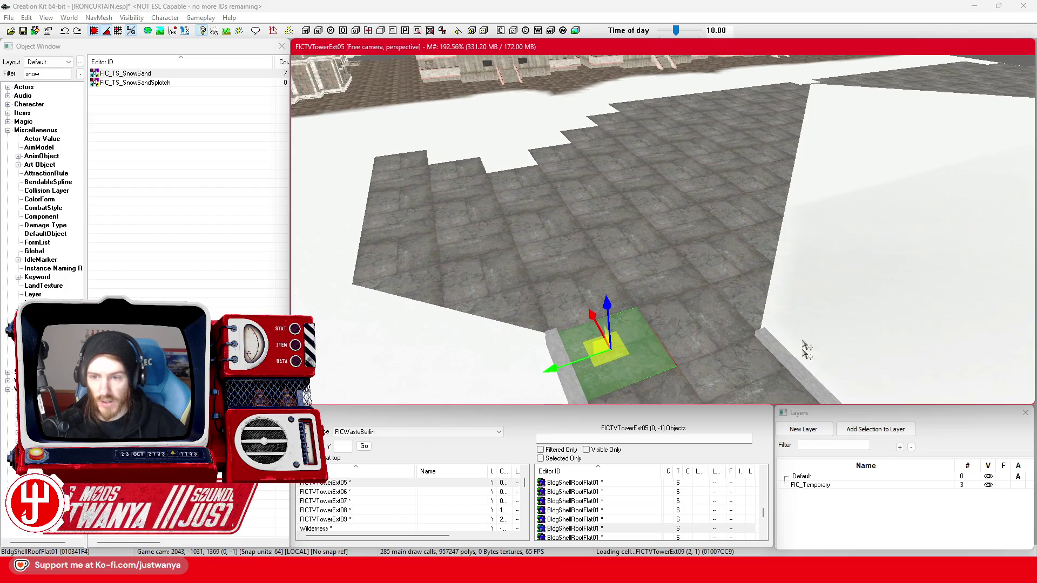
key(shift)
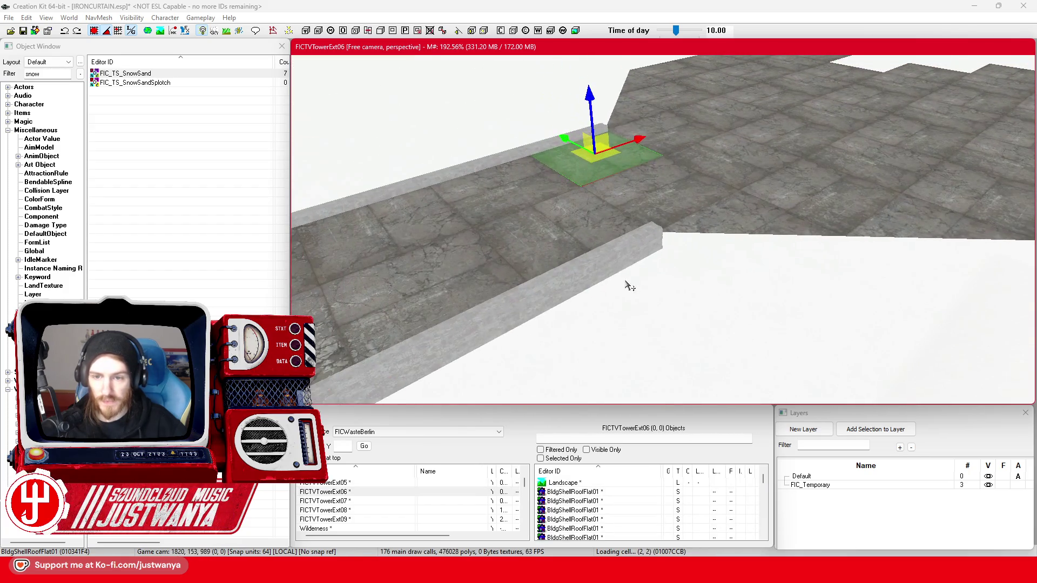
scroll(618, 254, up, 3)
Move a BldConcSmFltPlatTrimEdge01 trim piece onto the lower floor's ledge
ctrl+click(569, 280)
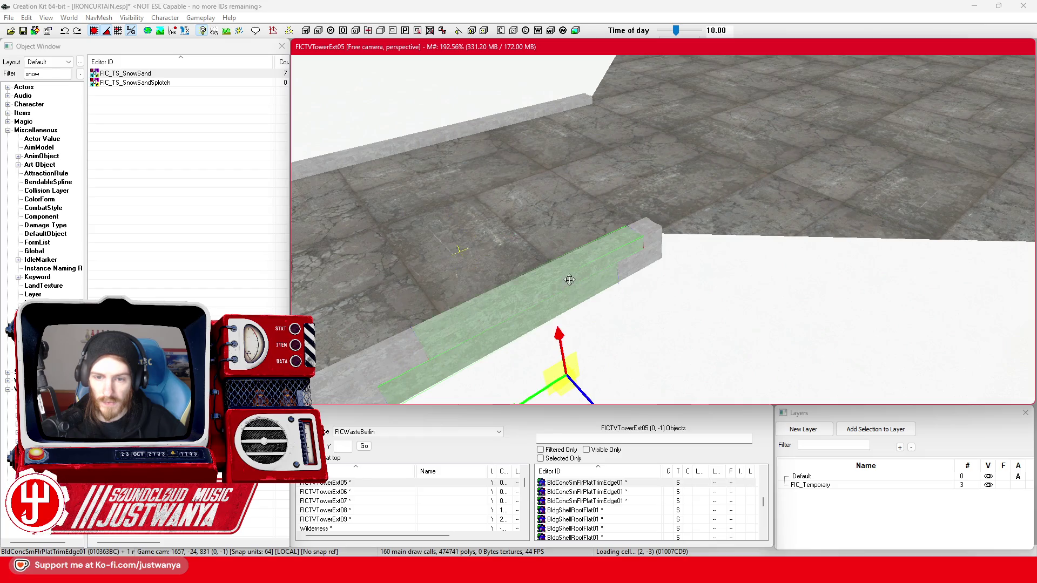
mouse_move(564, 289)
mouse_down()
mouse_move(840, 299)
mouse_move(719, 254)
mouse_up()
key(1)
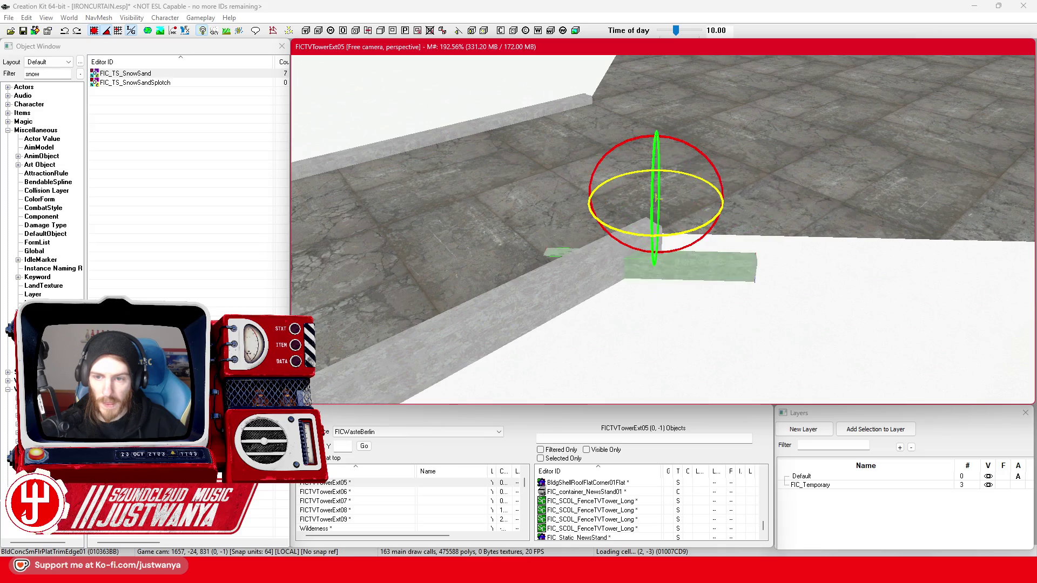
key(f)
mouse_move(688, 213)
mouse_down()
mouse_move(664, 262)
mouse_move(780, 268)
mouse_up()
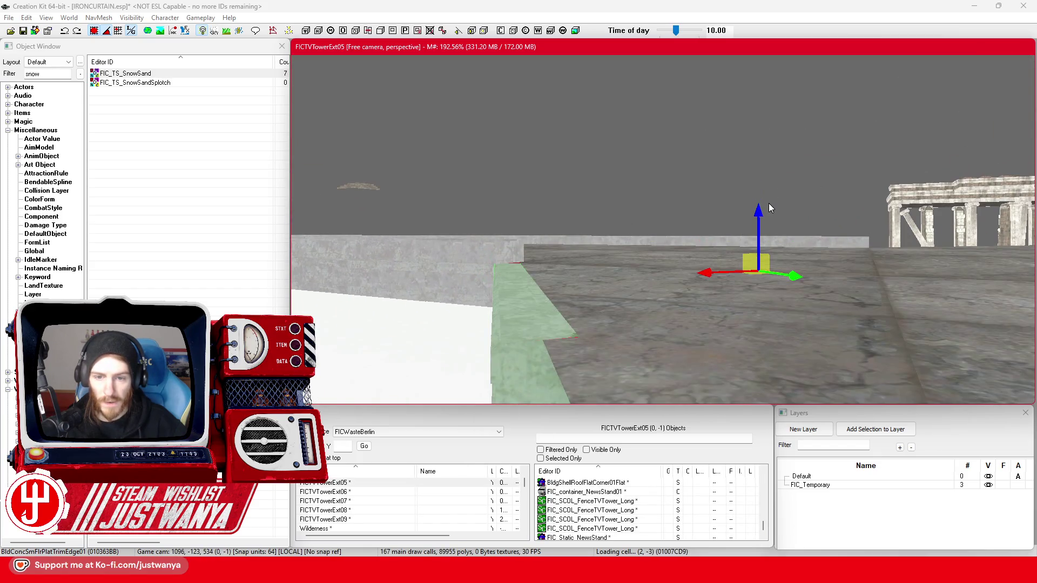
scroll(746, 218, up, 3)
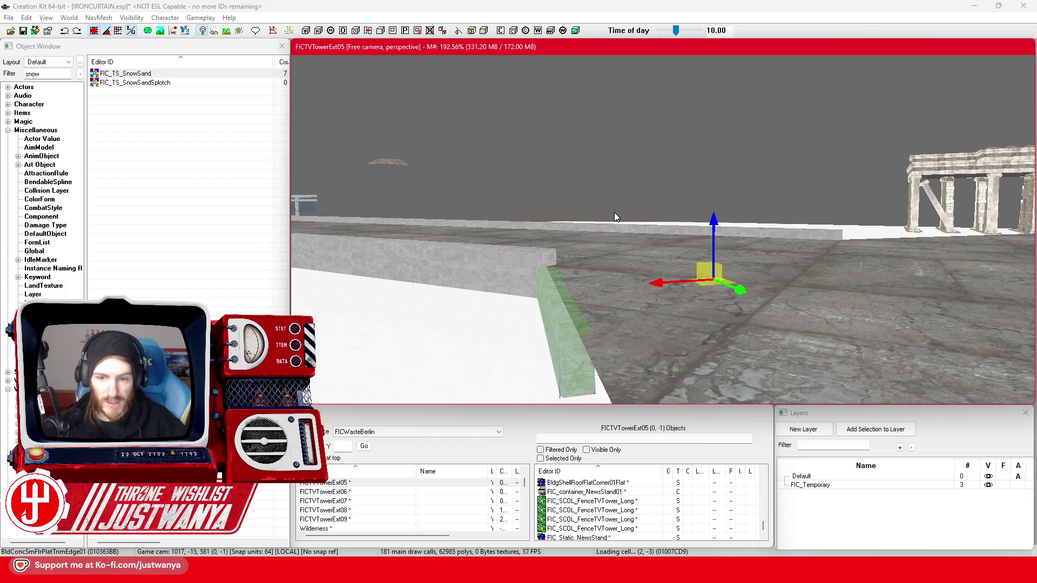
Rotate the trim piece and slide it flush against the wall corner
key(2)
mouse_move(667, 242)
mouse_down()
mouse_move(670, 216)
mouse_move(713, 393)
mouse_move(725, 345)
mouse_move(719, 352)
mouse_move(777, 339)
mouse_up()
mouse_move(742, 200)
mouse_down()
mouse_move(480, 227)
mouse_move(630, 206)
mouse_up()
click(100, 34)
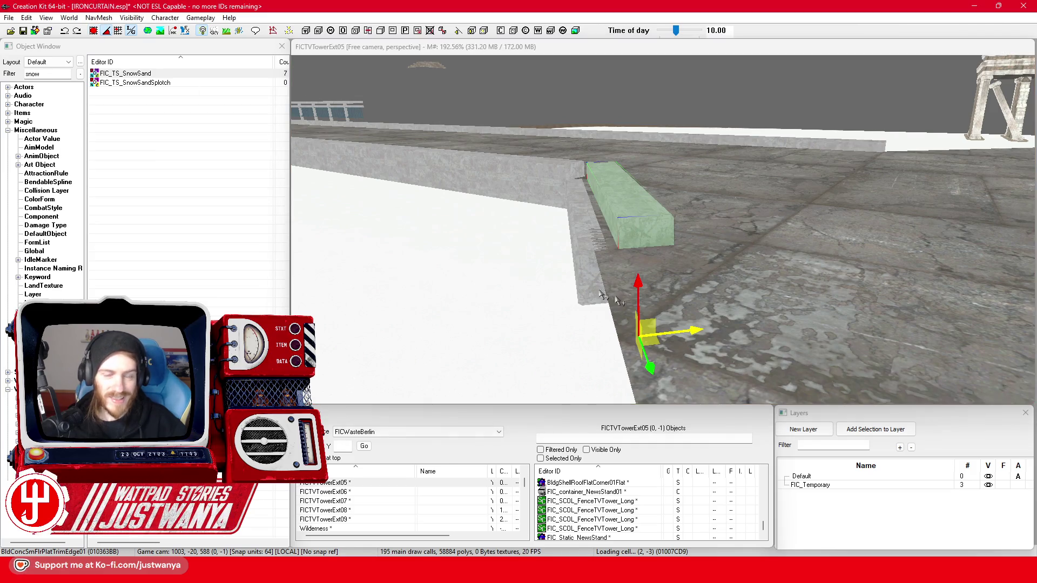
drag(684, 332, 664, 333)
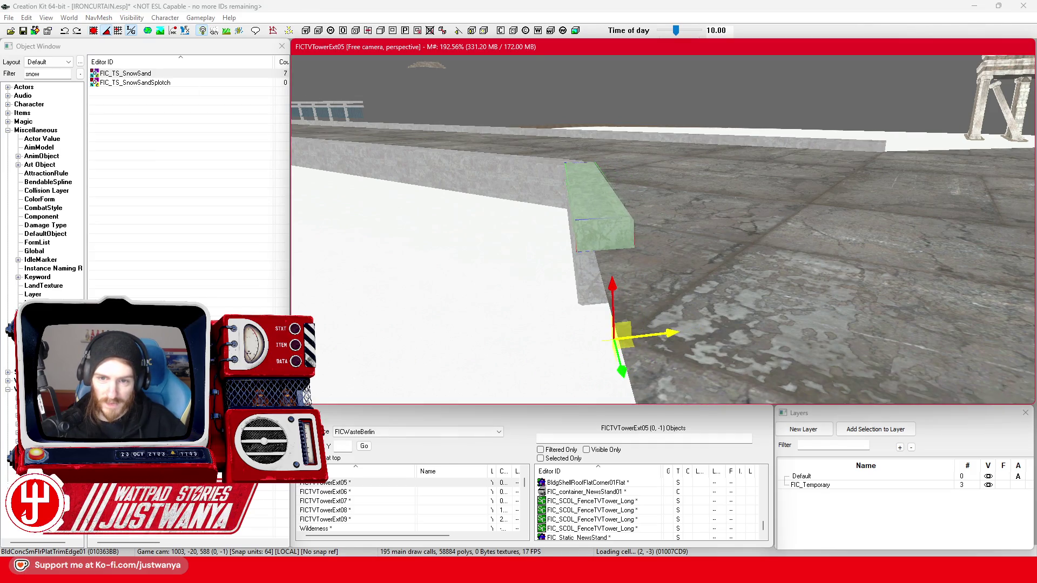
scroll(613, 346, down, 3)
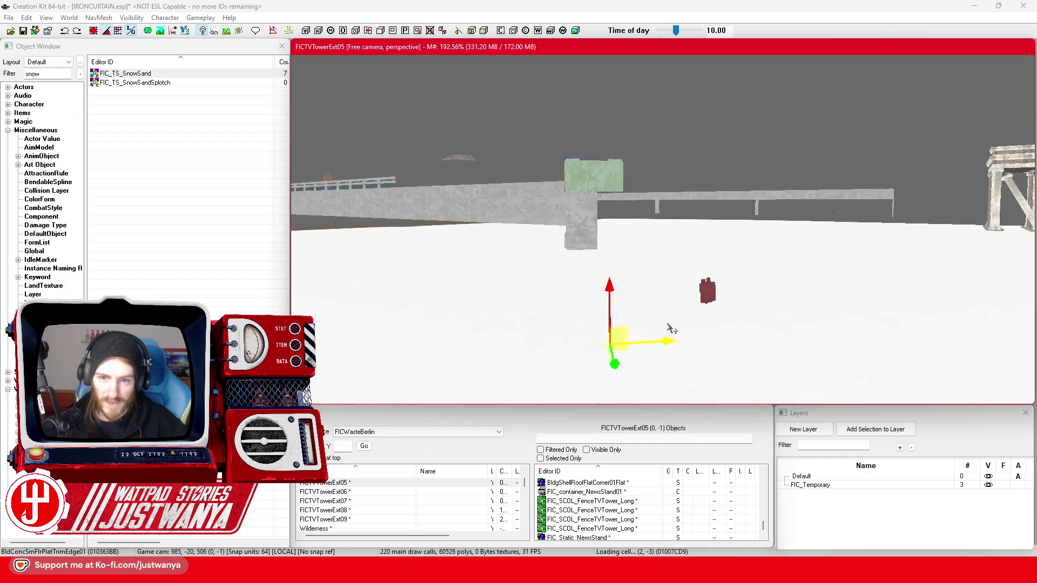
scroll(613, 346, up, 5)
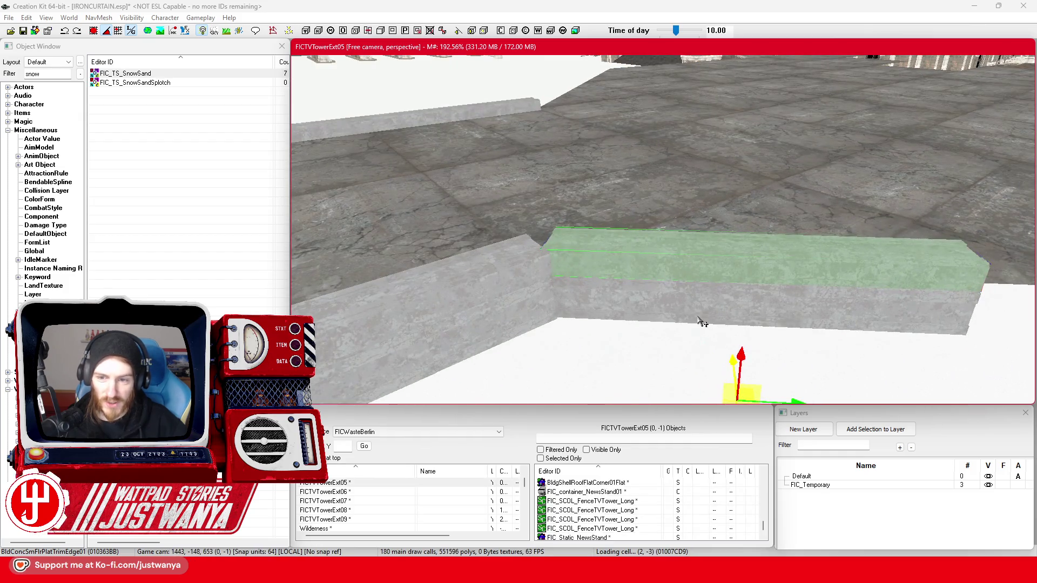
Select the straight and diagonal trim-edge pieces along the ledge in turn
ctrl+click(702, 323)
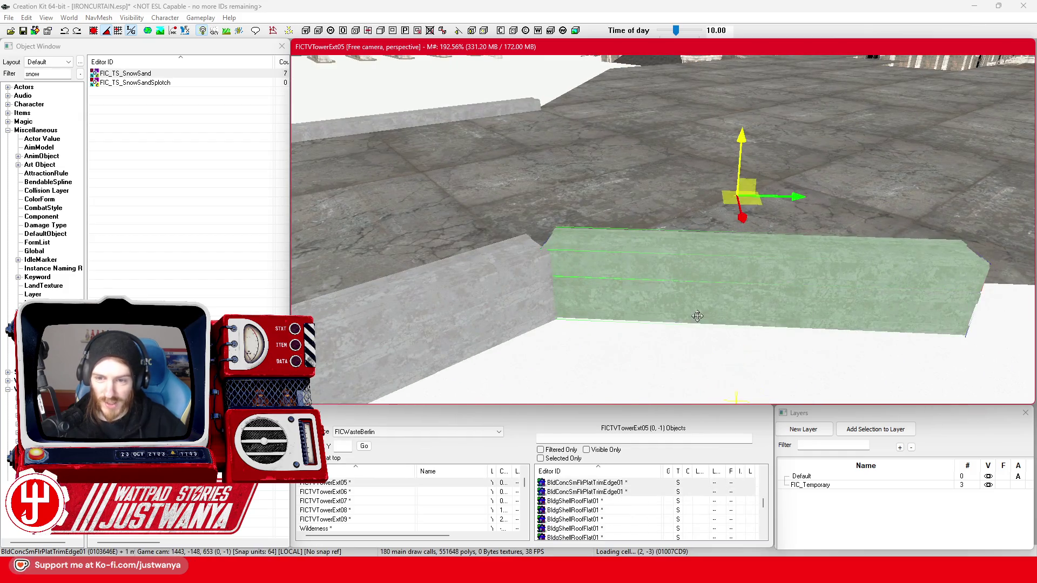
scroll(711, 359, down, 3)
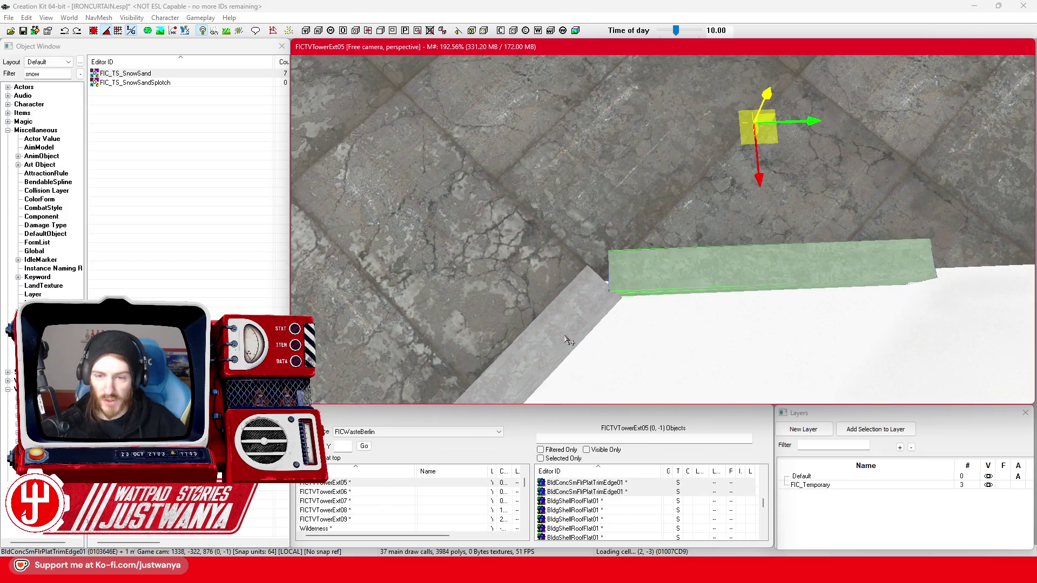
scroll(547, 338, down, 5)
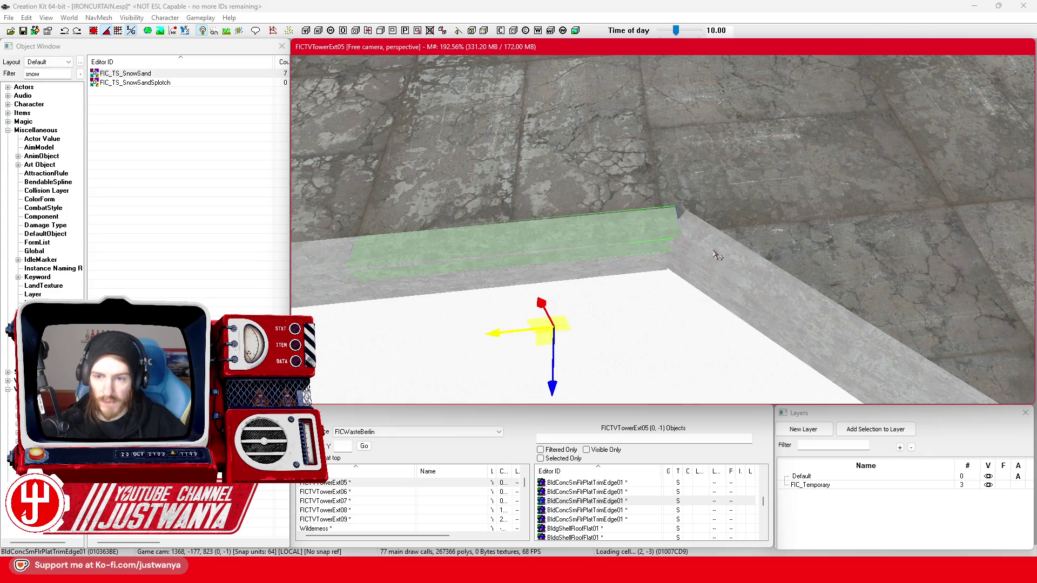
scroll(717, 255, down, 10)
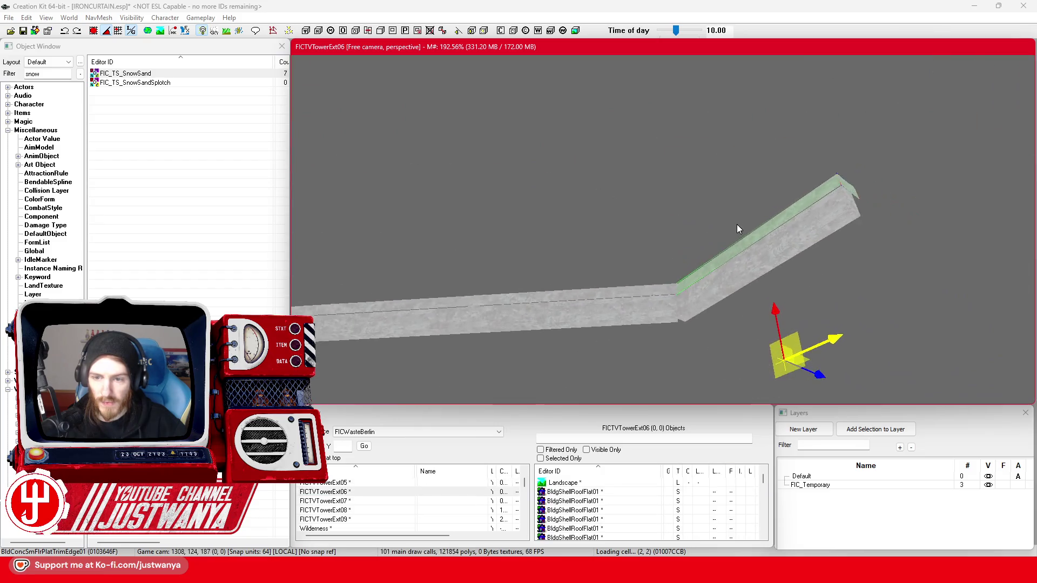
scroll(738, 229, up, 5)
ctrl+click(730, 268)
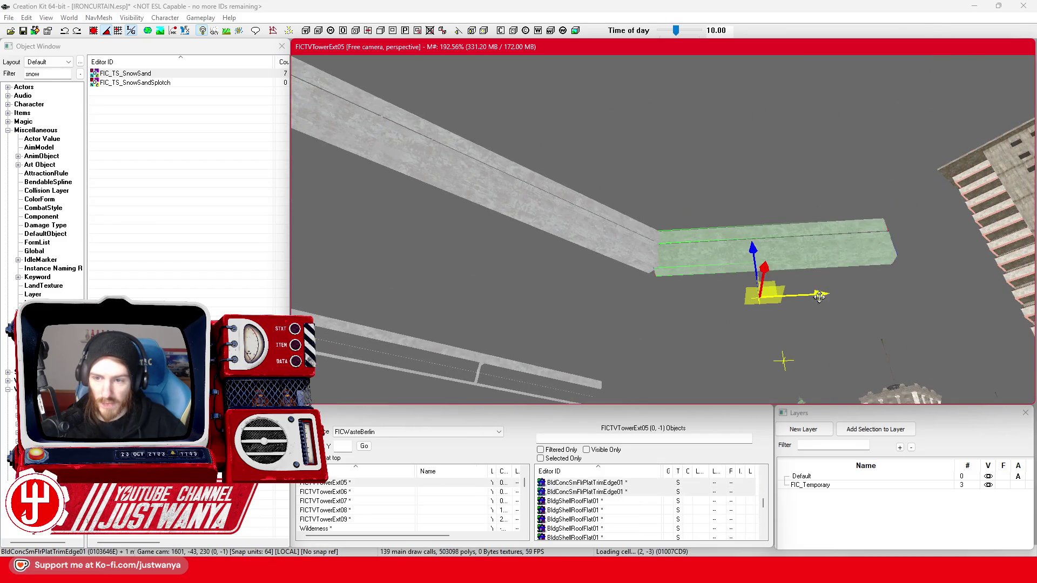
scroll(814, 296, up, 5)
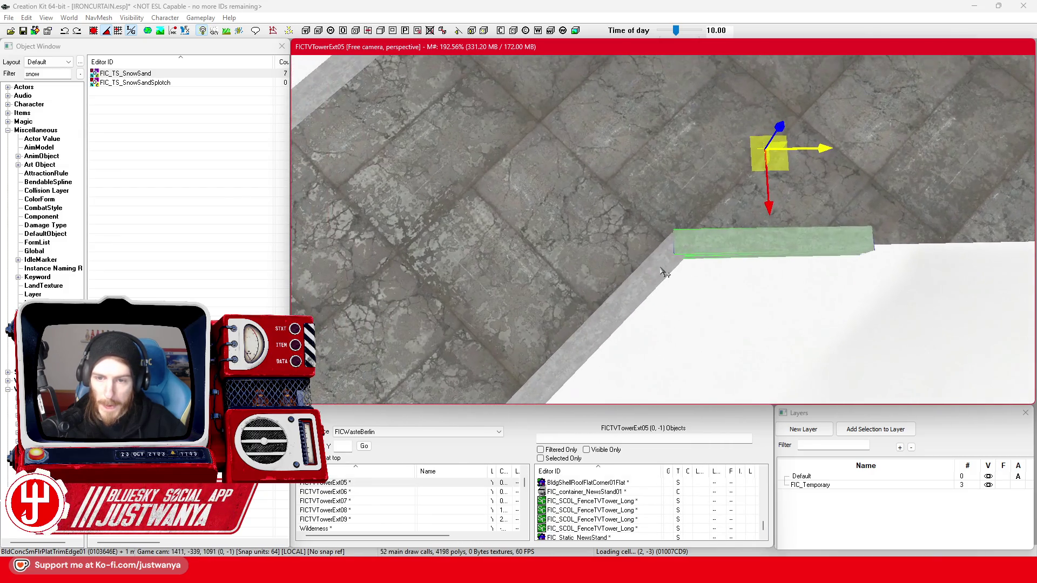
click(653, 258)
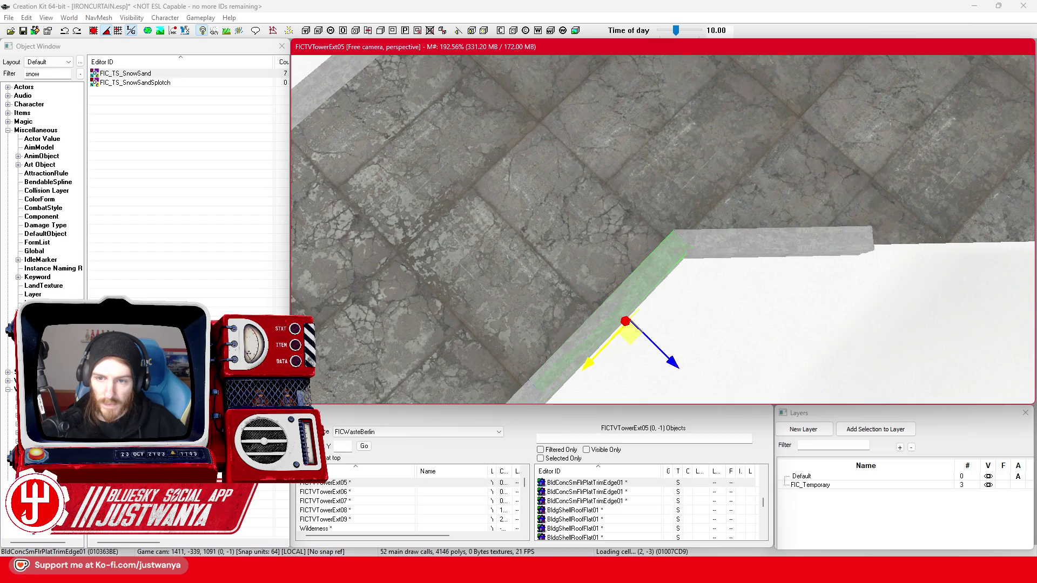
click(766, 252)
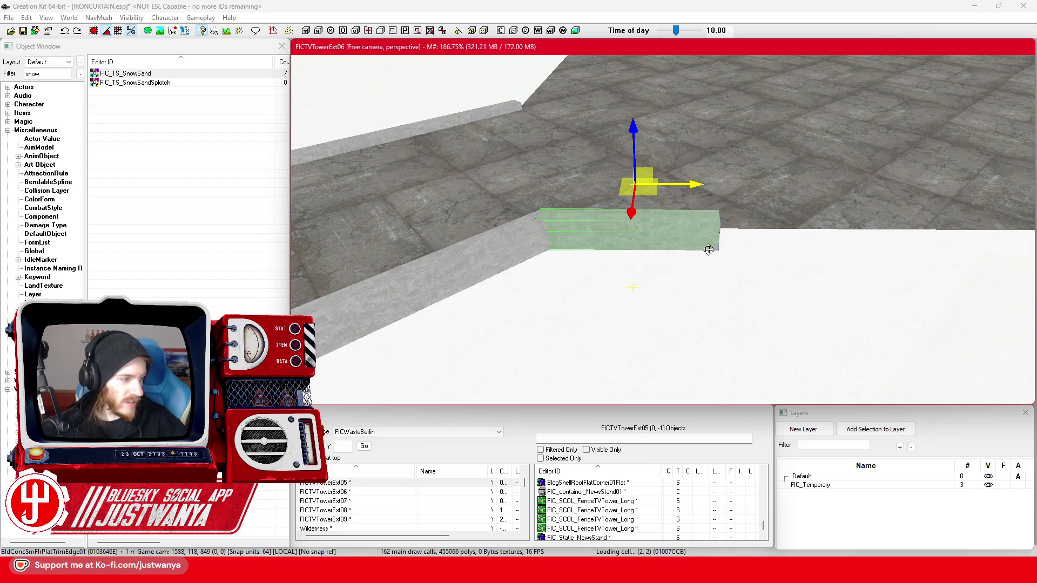
Slide the trim slab right along the ledge, undoing and redoing one move
drag(712, 213, 918, 213)
scroll(823, 192, up, 5)
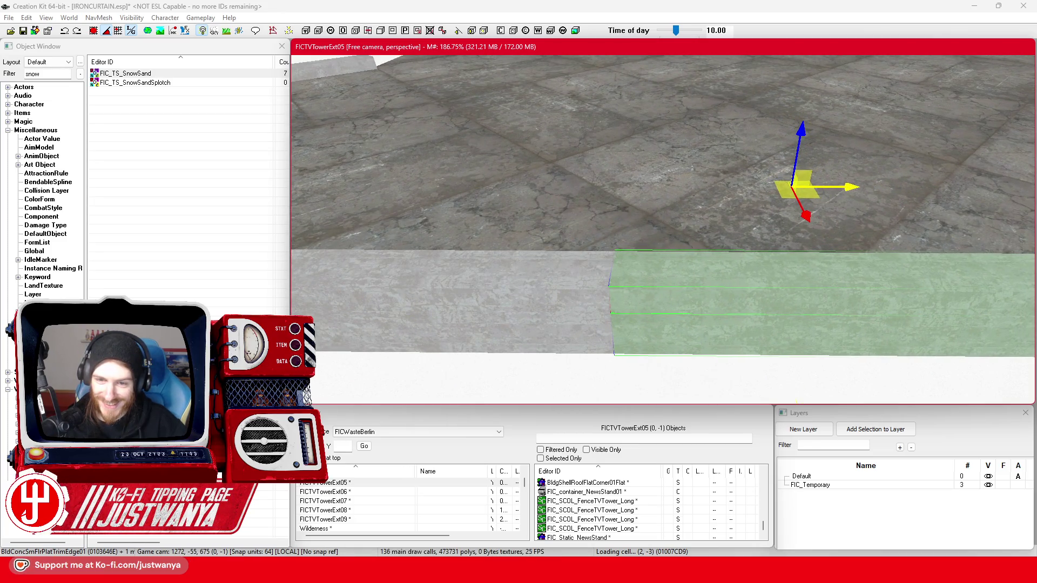
mouse_move(729, 284)
mouse_down()
mouse_move(819, 388)
mouse_move(795, 388)
mouse_up()
mouse_move(847, 211)
mouse_down()
mouse_move(562, 210)
mouse_move(914, 203)
mouse_move(827, 208)
mouse_up()
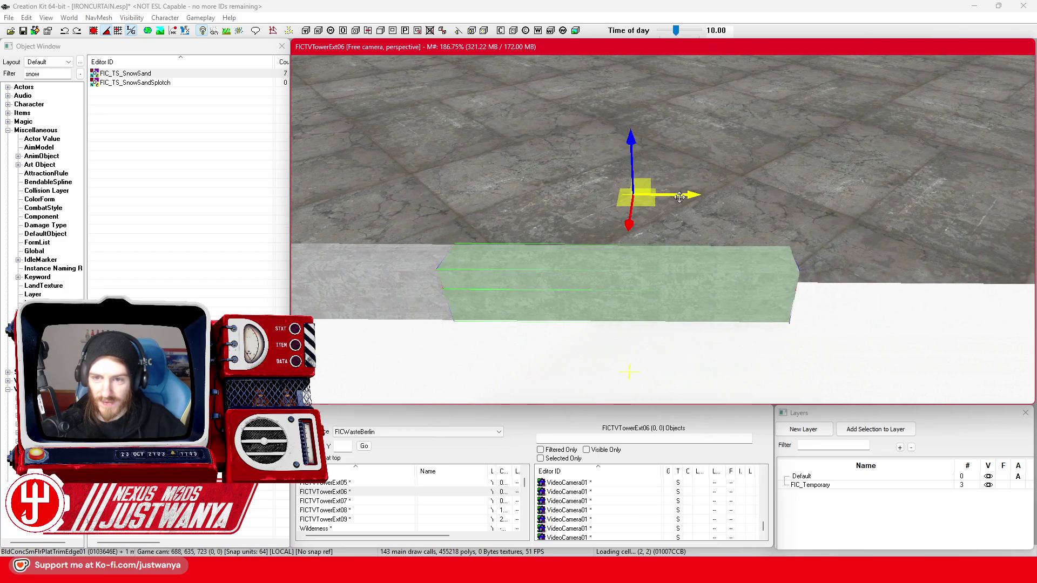
mouse_move(679, 197)
mouse_down()
mouse_move(943, 196)
mouse_move(899, 222)
mouse_move(814, 204)
mouse_up()
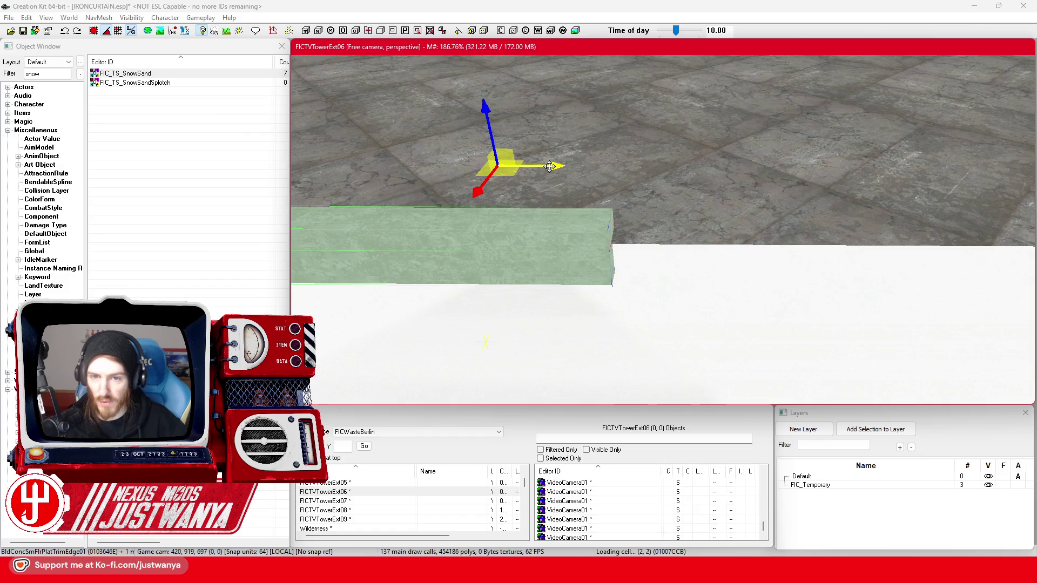
mouse_move(549, 166)
mouse_down()
mouse_move(778, 167)
mouse_move(815, 178)
mouse_up()
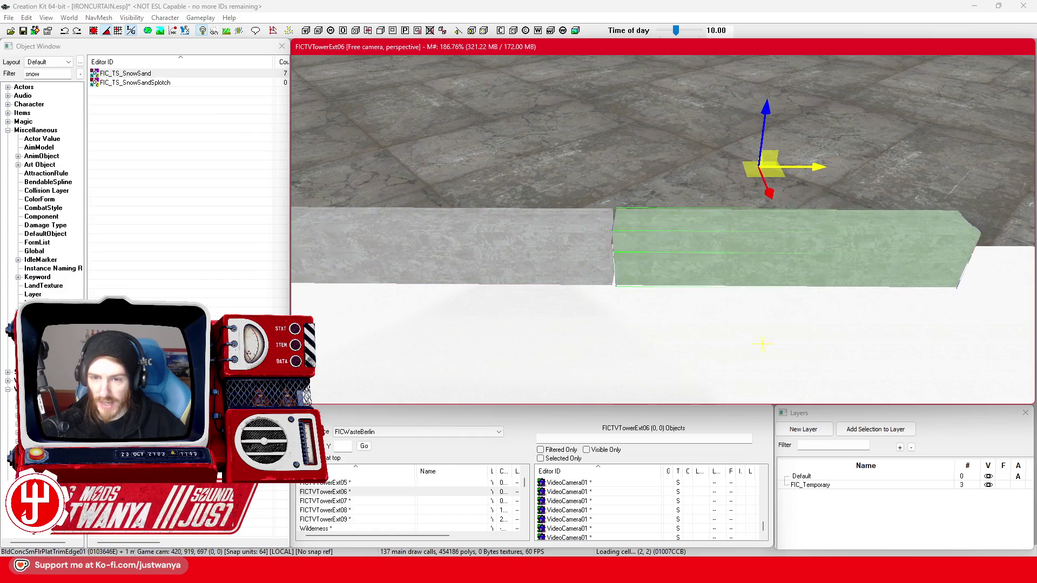
key(ctrl+z)
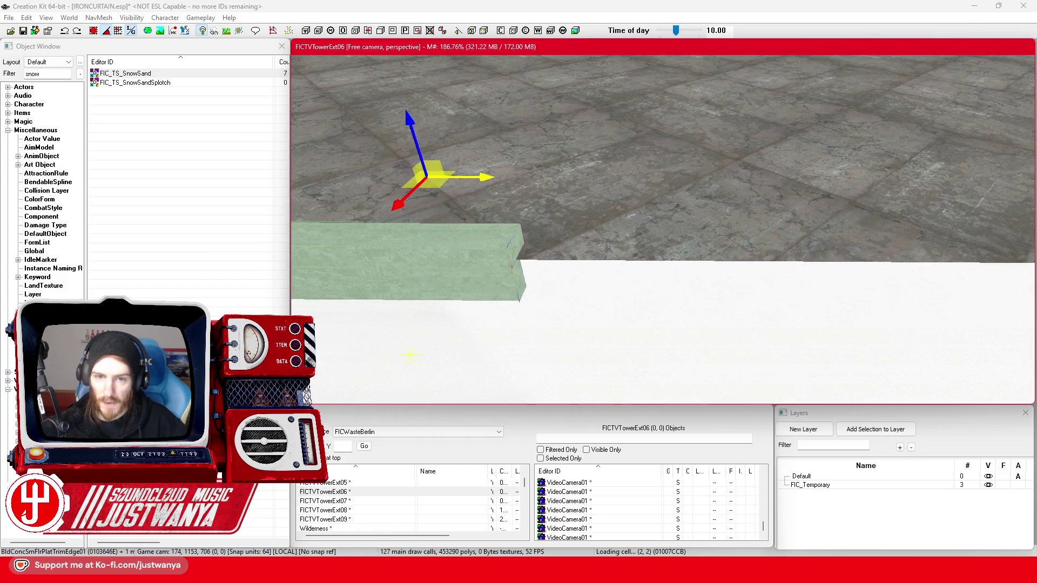
key(ctrl+y)
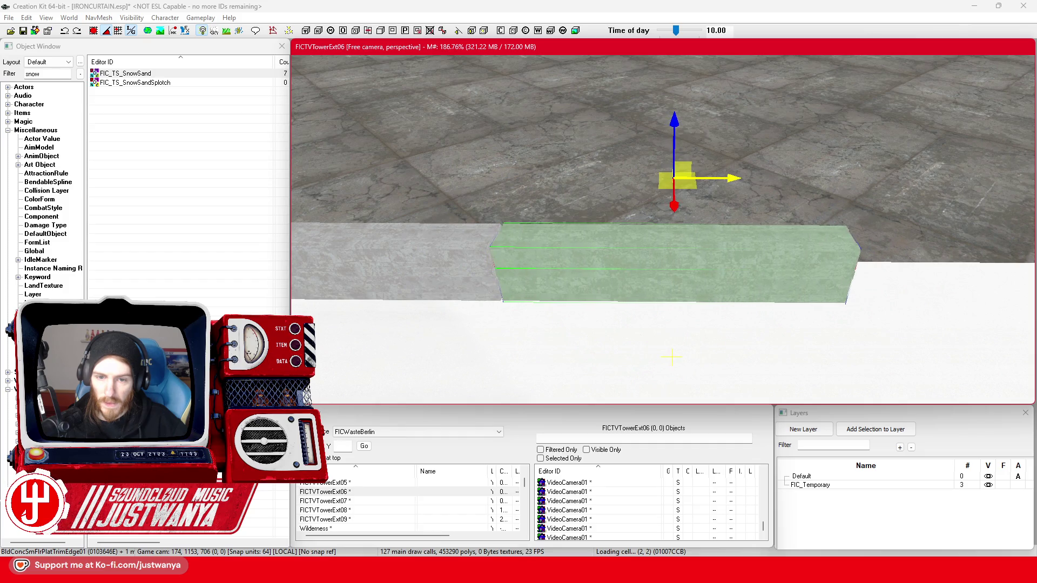
mouse_move(731, 189)
mouse_down()
mouse_move(1010, 189)
mouse_move(999, 190)
mouse_up()
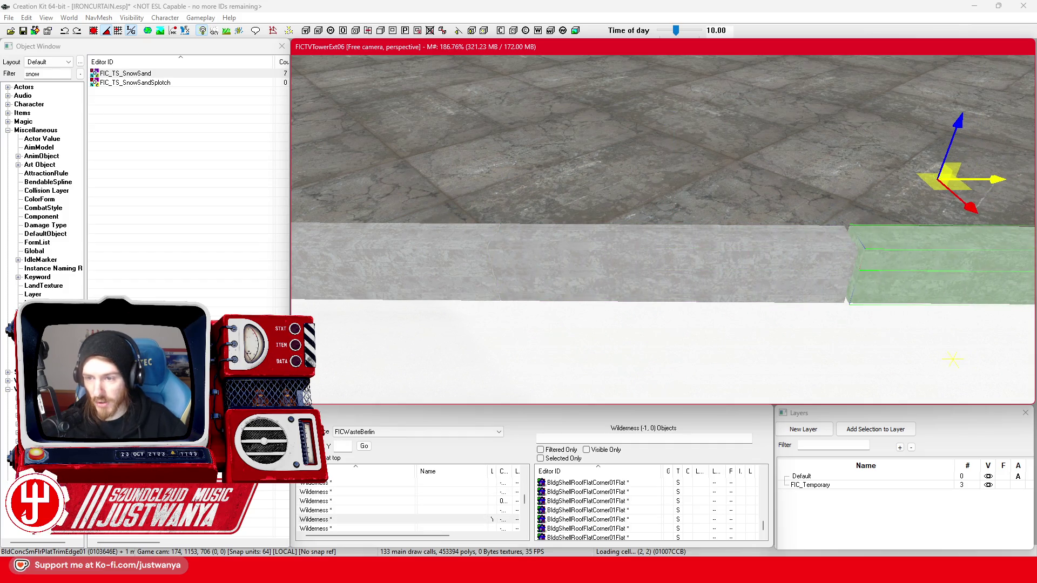
key(a)
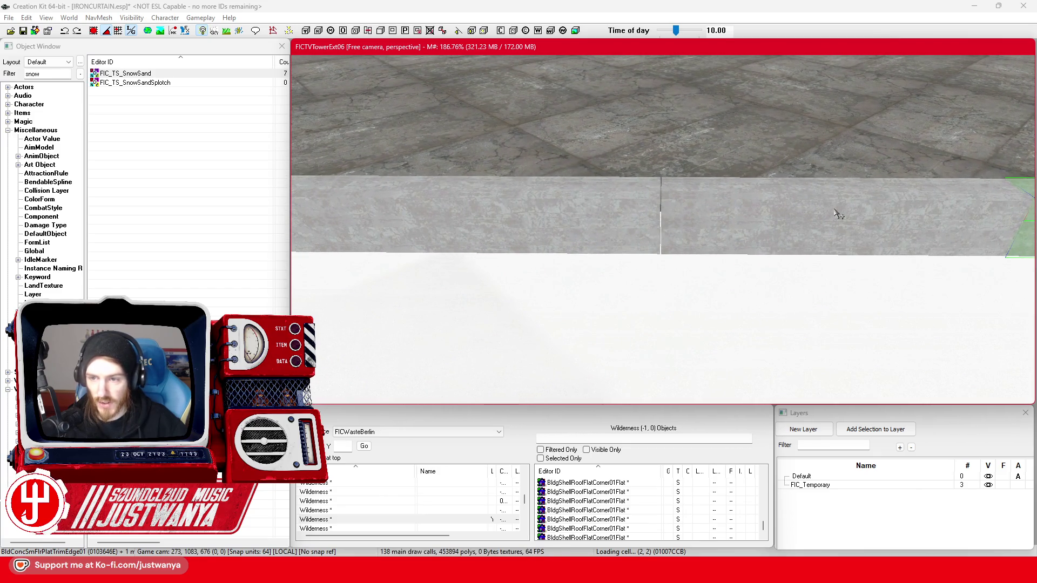
Adjust the selection to the needed slab and slide it further along the roof edge
ctrl+click(839, 214)
ctrl+click(855, 248)
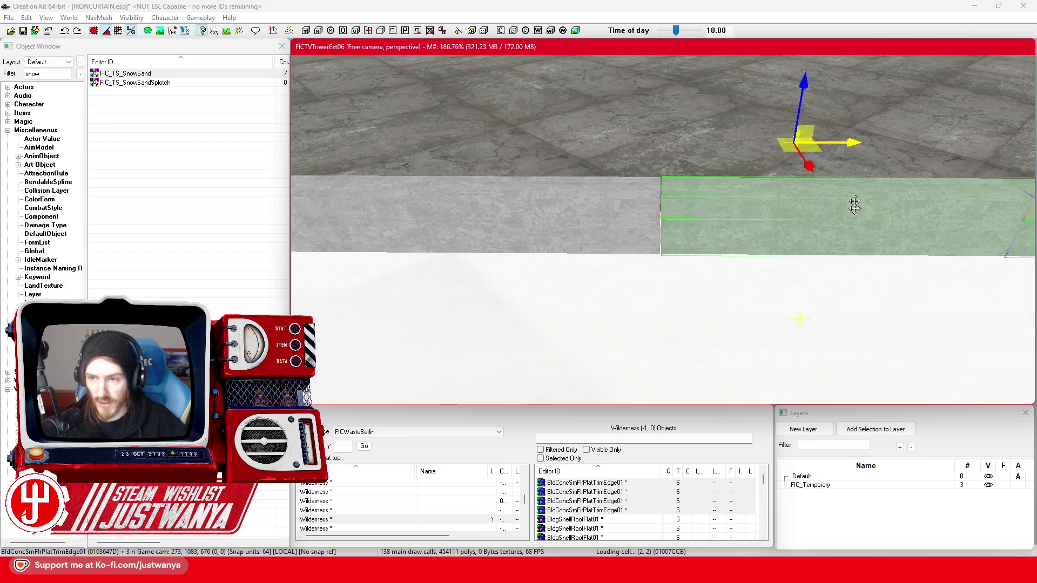
key(d)
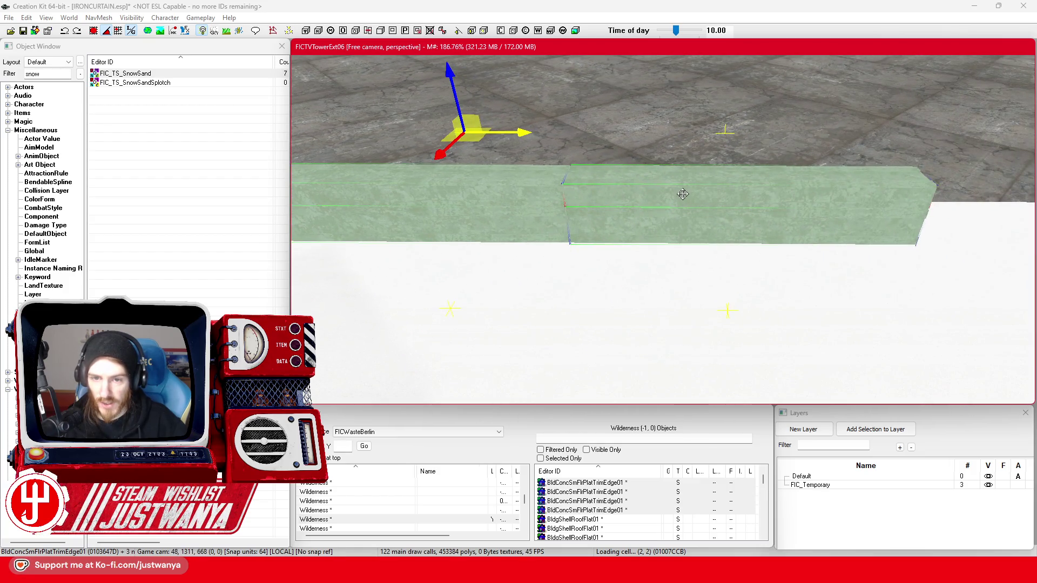
click(651, 235)
ctrl+click(641, 231)
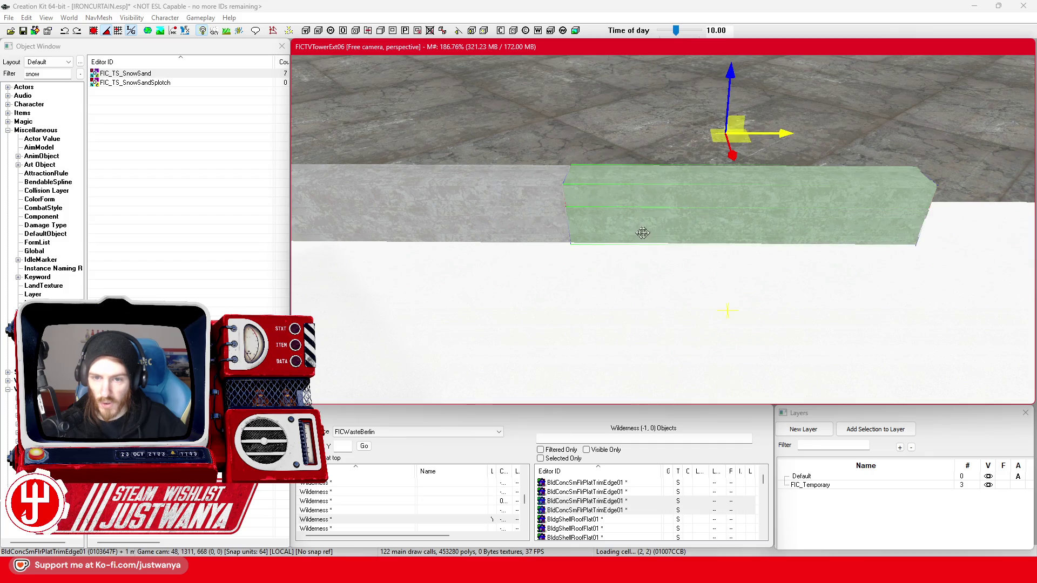
scroll(694, 220, down, 2)
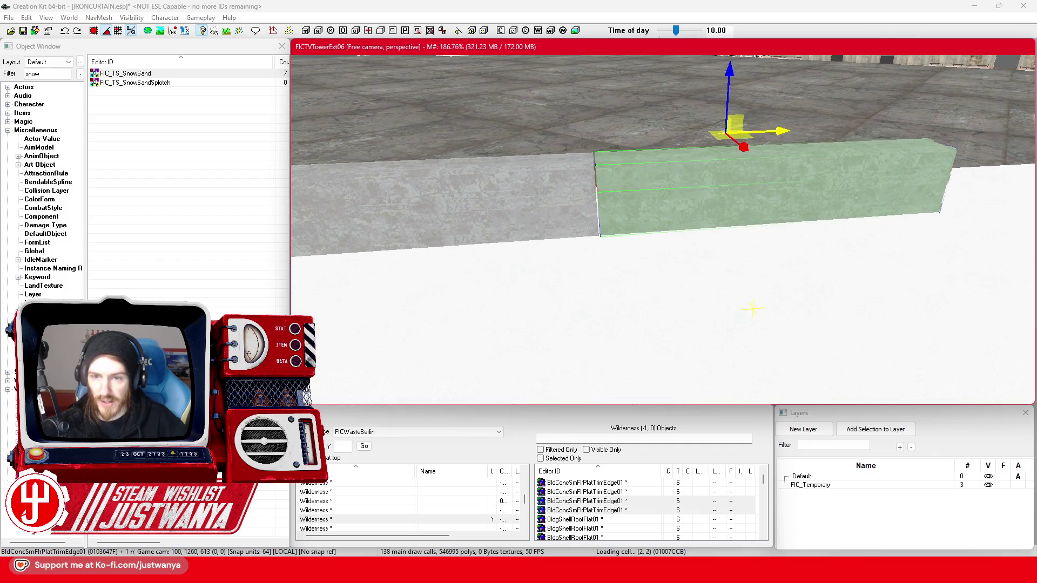
mouse_move(748, 309)
mouse_down()
mouse_move(502, 324)
mouse_move(534, 327)
mouse_up()
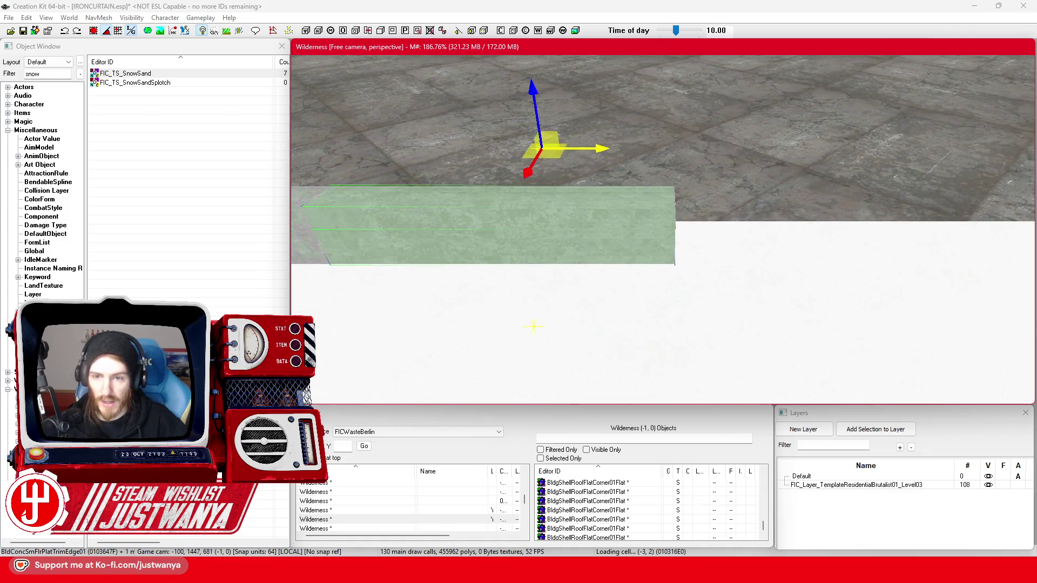
drag(605, 137, 988, 137)
Slide the slab along the X axis until it sits flush against the grey trim
key(f)
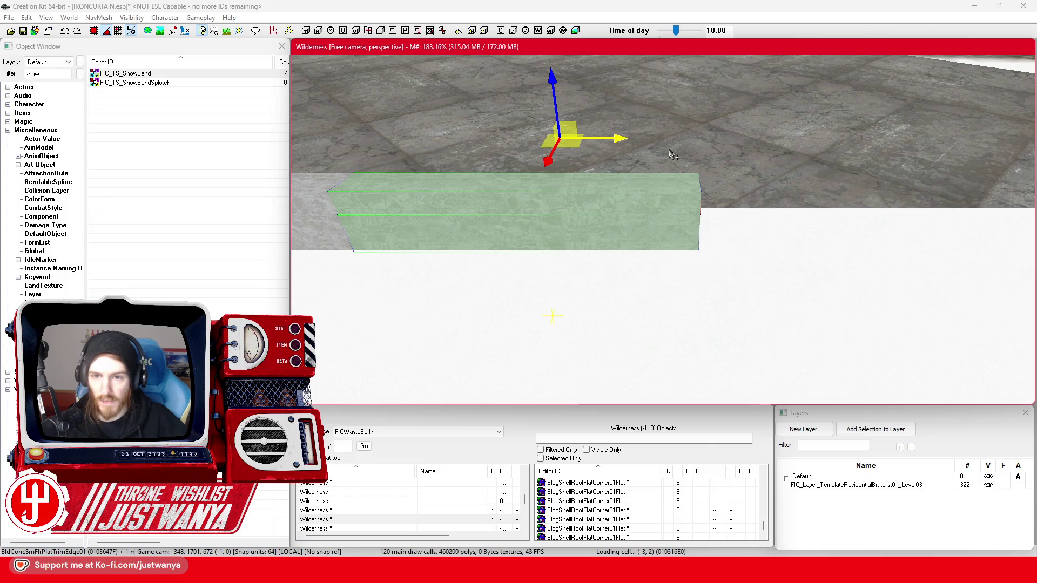
drag(689, 316, 666, 316)
drag(732, 135, 993, 135)
key(f)
drag(877, 173, 864, 173)
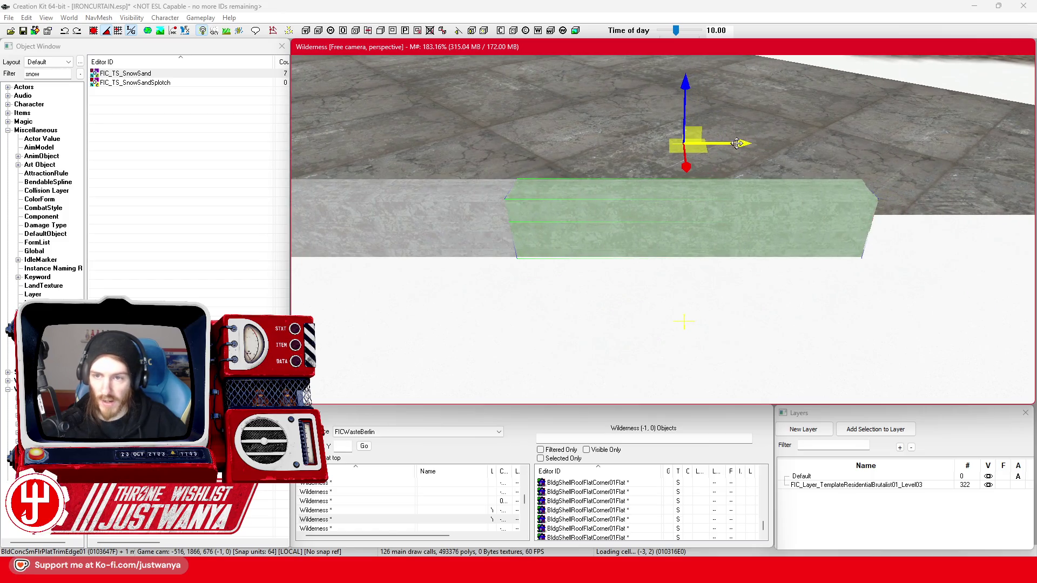
drag(736, 143, 929, 141)
key(f)
mouse_move(705, 130)
mouse_down()
mouse_move(797, 130)
mouse_move(783, 129)
mouse_up()
key(f)
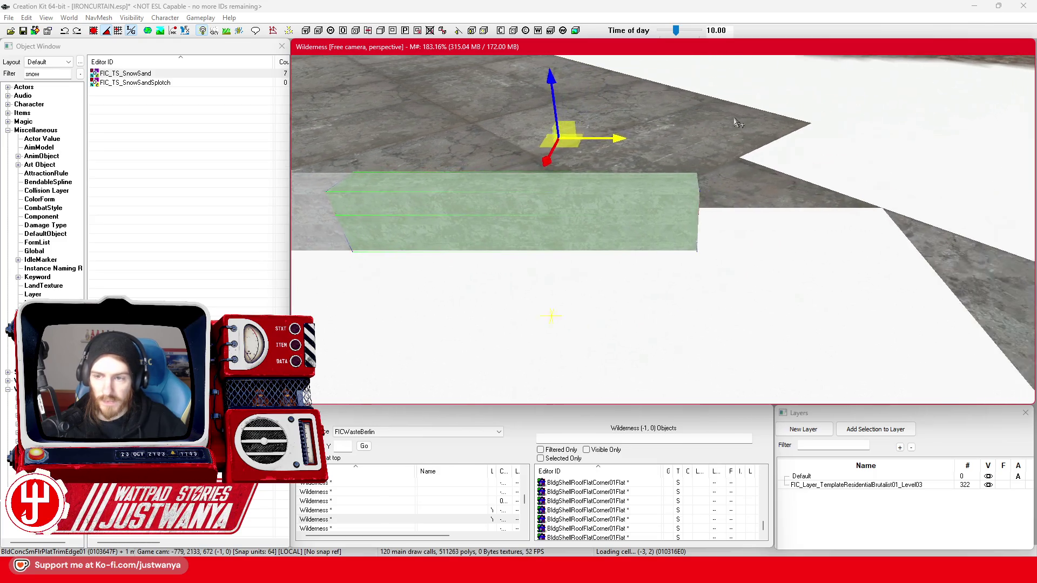
drag(581, 145, 735, 144)
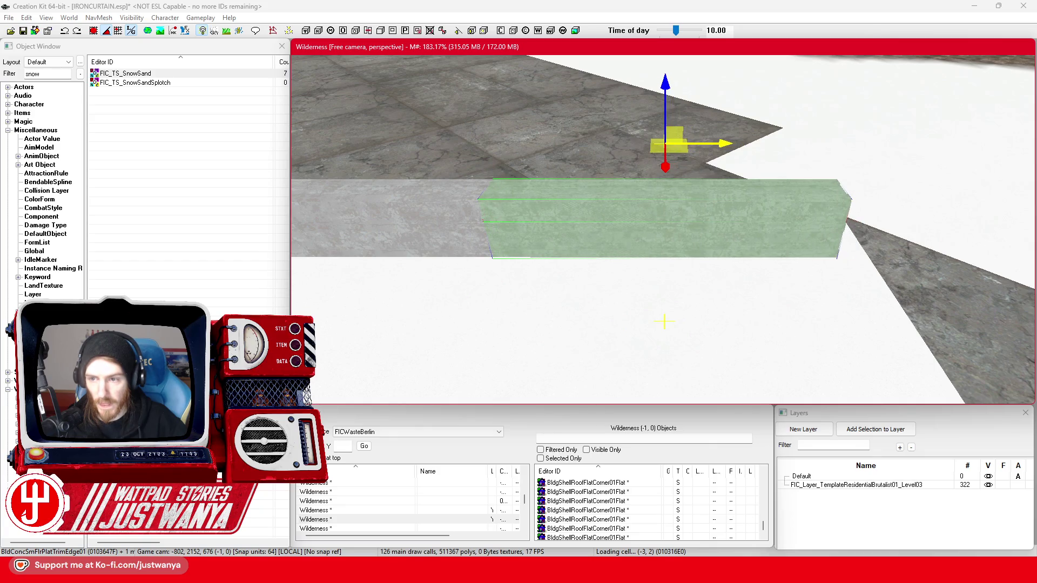
key(shift)
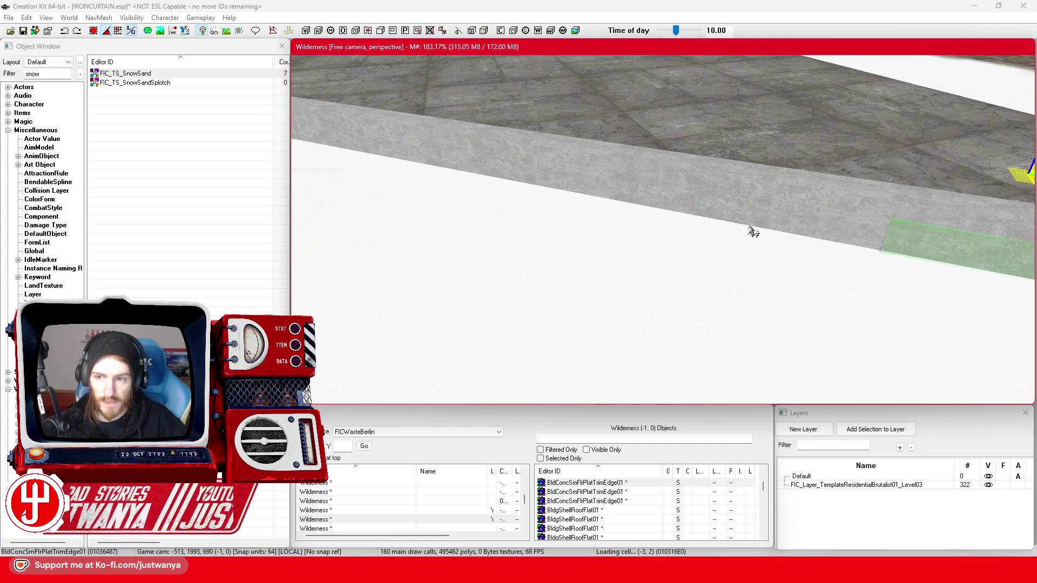
Ctrl-select a run of trim slabs along the roof edge
click(754, 221)
ctrl+click(713, 185)
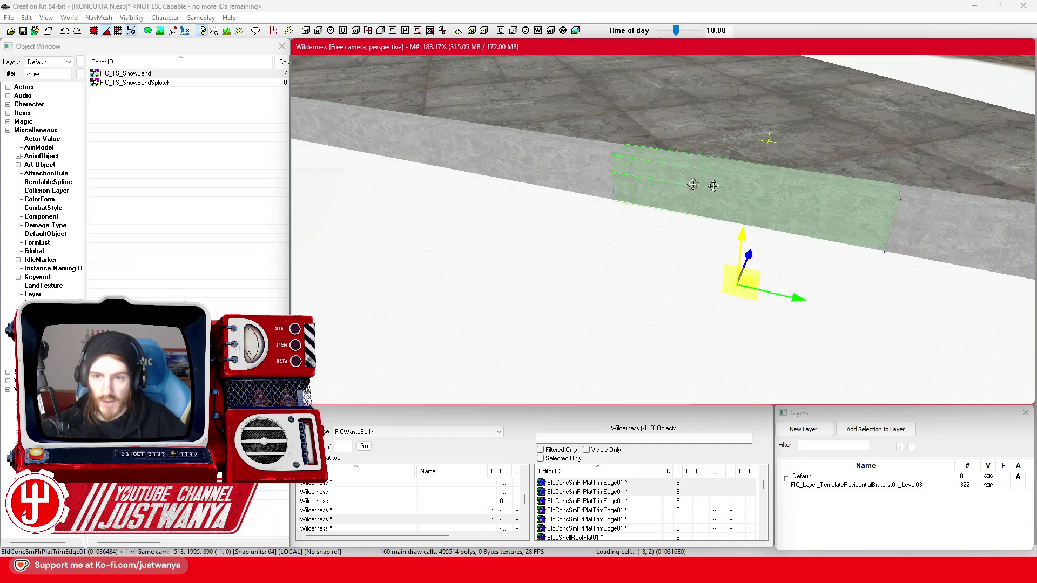
ctrl+click(476, 168)
ctrl+click(502, 170)
ctrl+click(411, 138)
ctrl+click(412, 132)
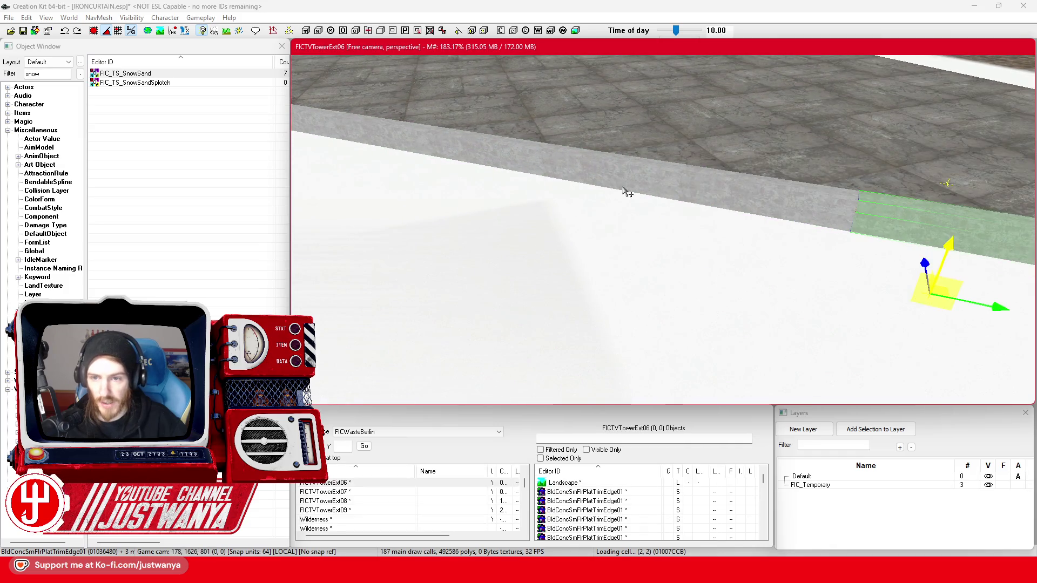
ctrl+click(626, 193)
ctrl+click(629, 195)
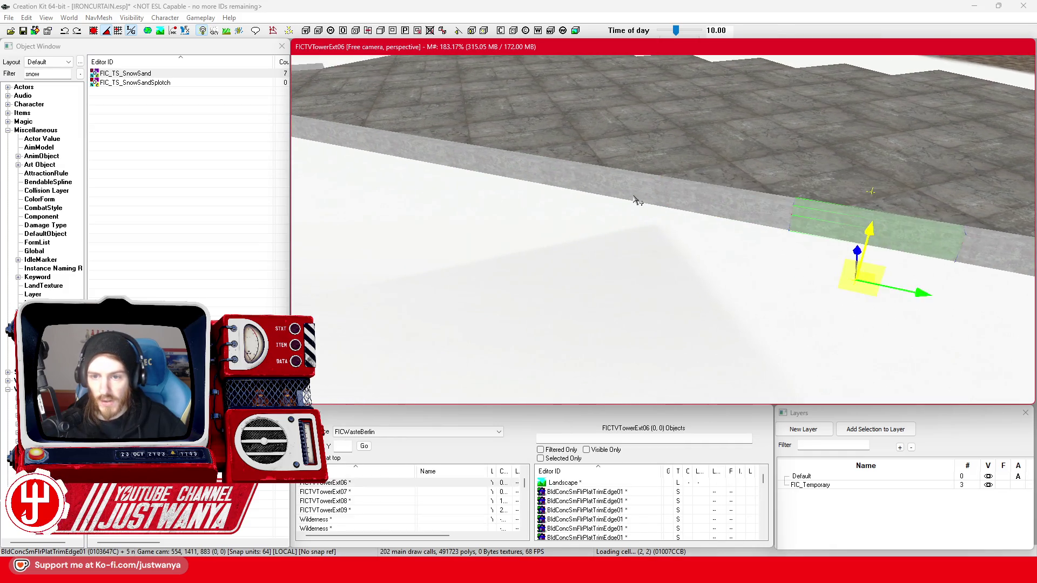
ctrl+click(637, 200)
ctrl+click(647, 191)
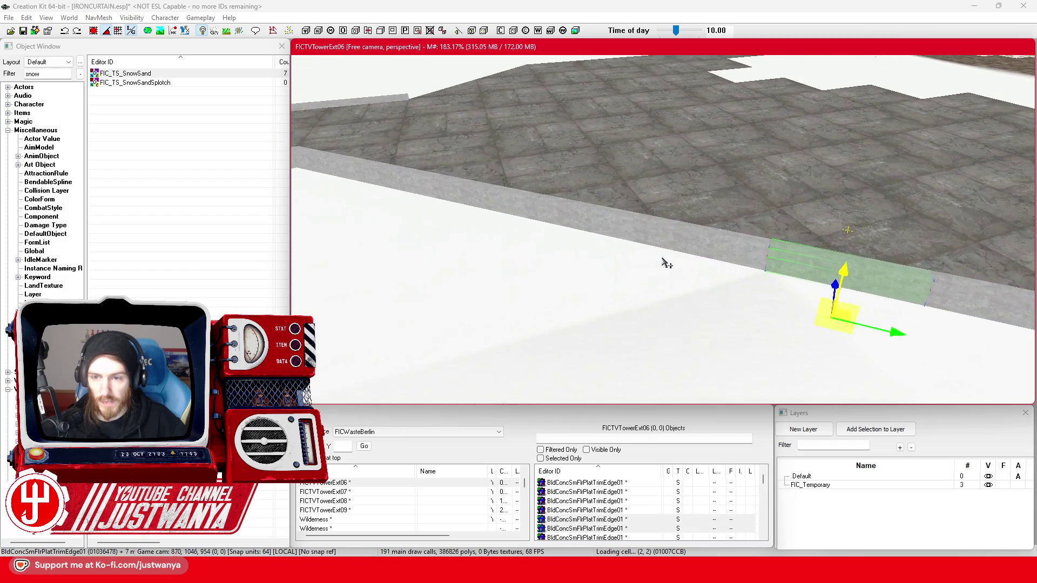
ctrl+click(613, 227)
ctrl+click(616, 226)
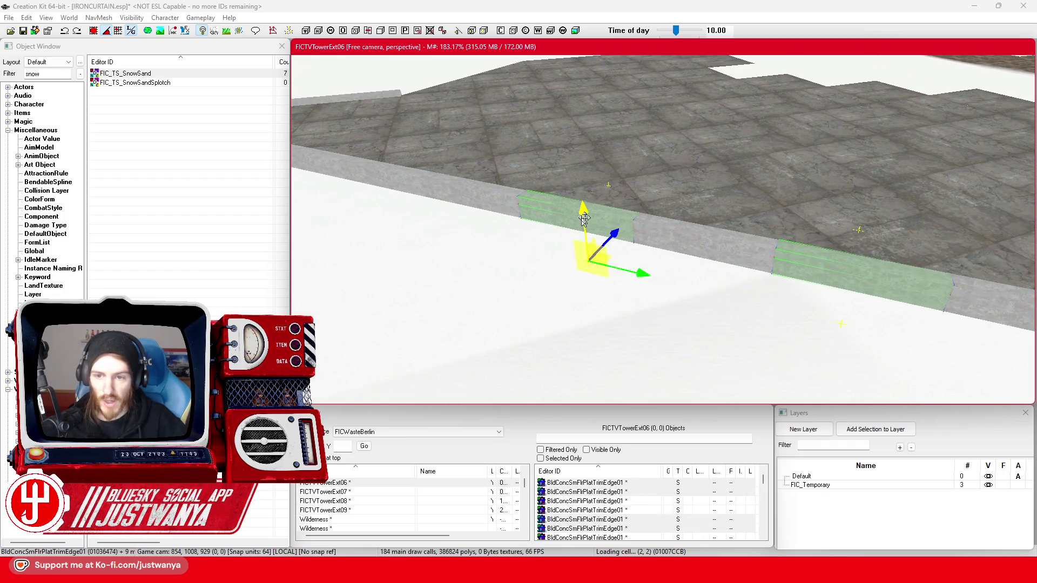
drag(578, 216, 660, 238)
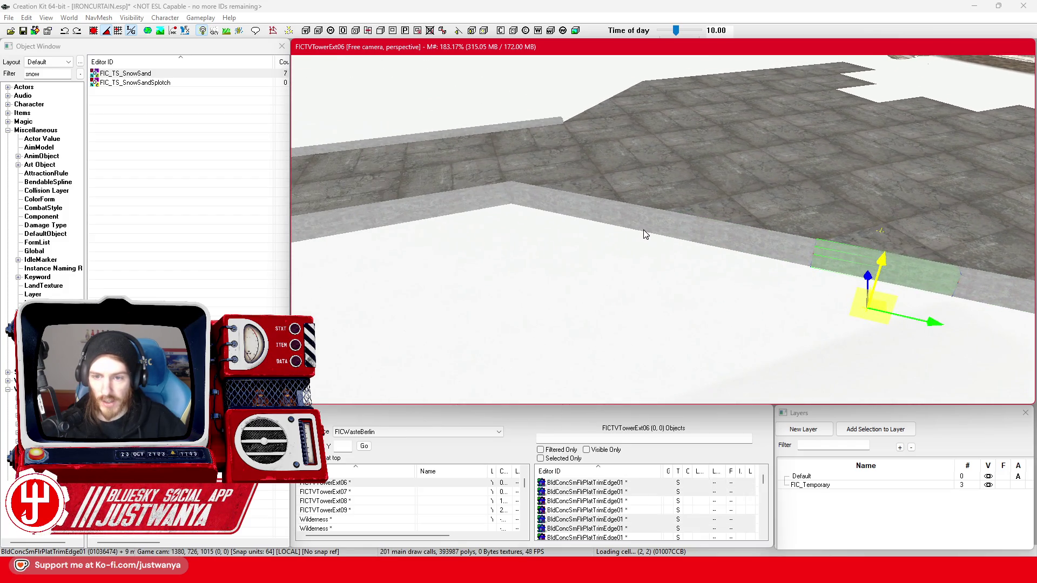
ctrl+click(645, 234)
ctrl+click(681, 227)
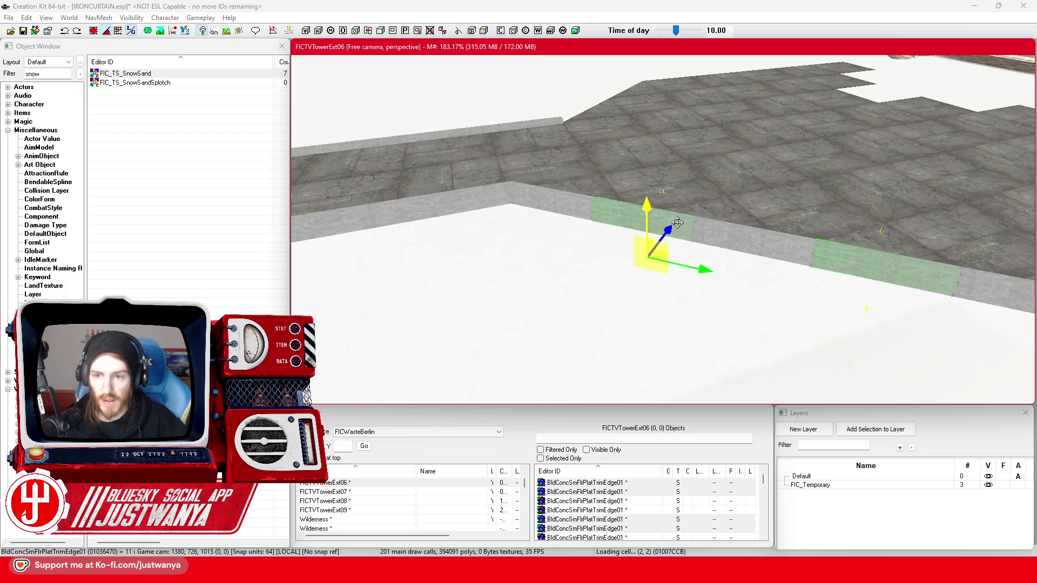
scroll(689, 253, up, 5)
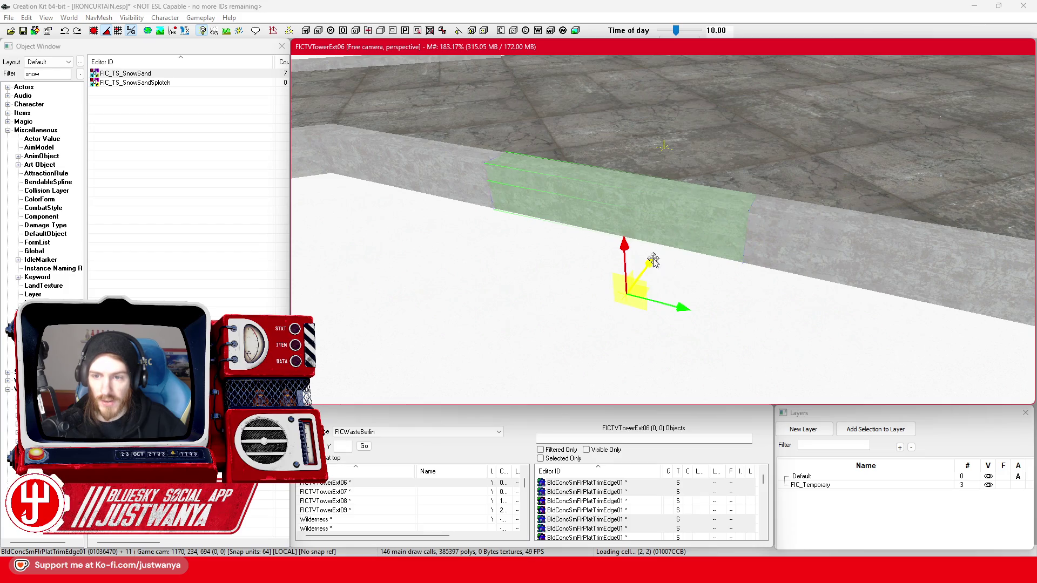
Narrow to one slab, then select two trim-edge pieces near the tower
click(801, 231)
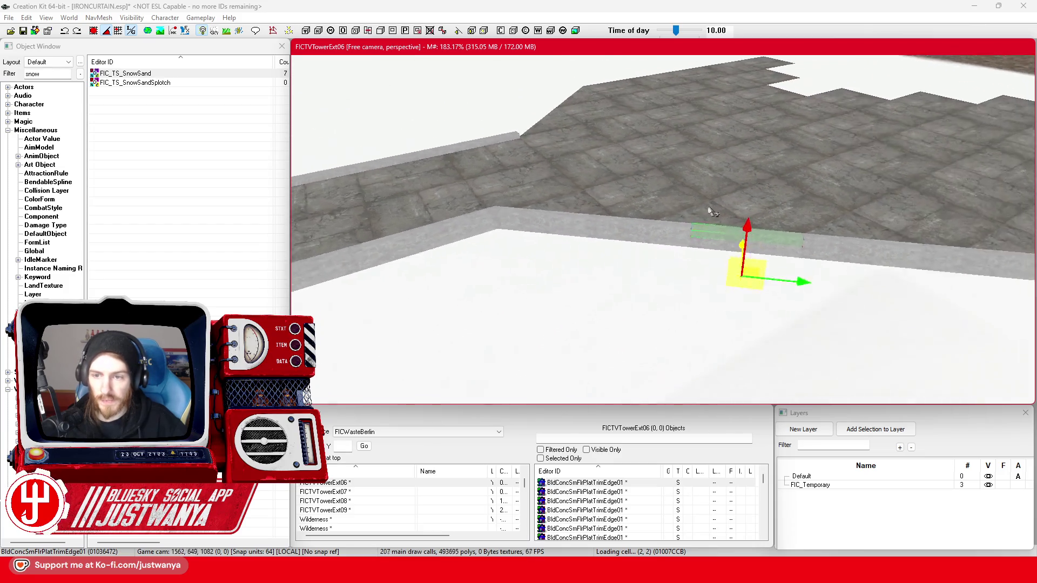
key(shift)
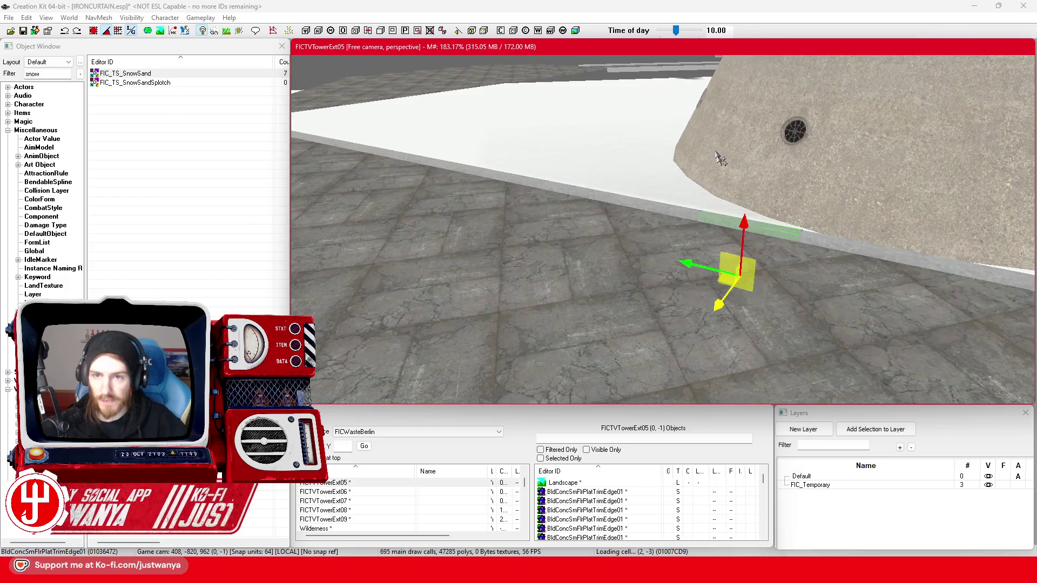
scroll(718, 154, down, 10)
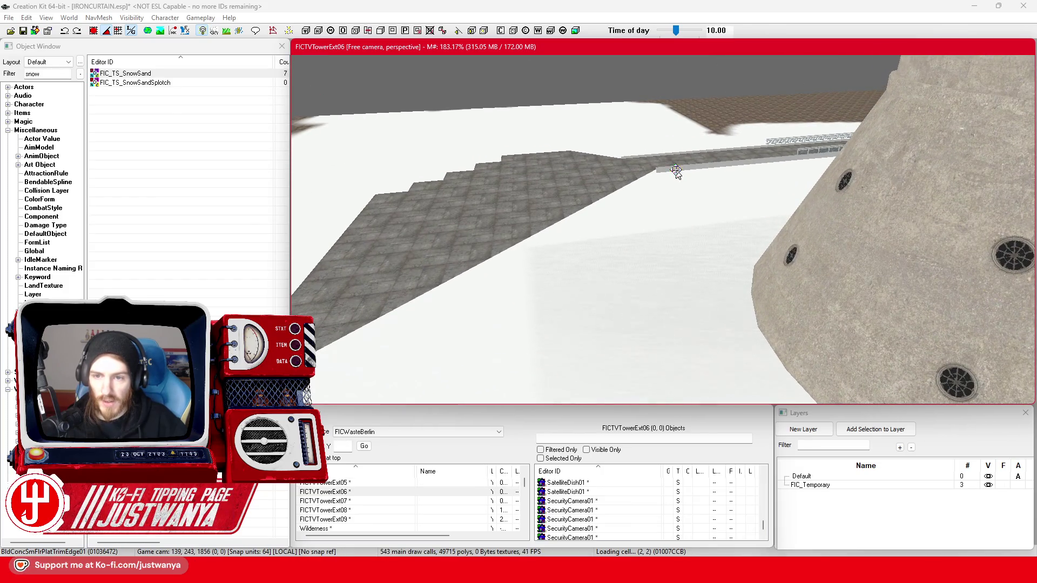
click(676, 169)
click(482, 215)
key(shift)
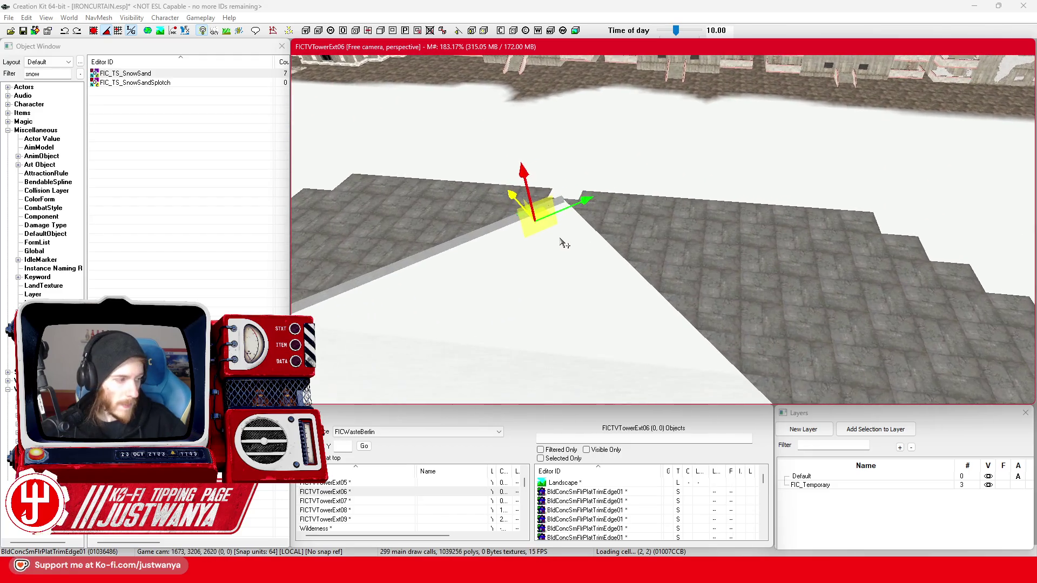
scroll(565, 244, up, 5)
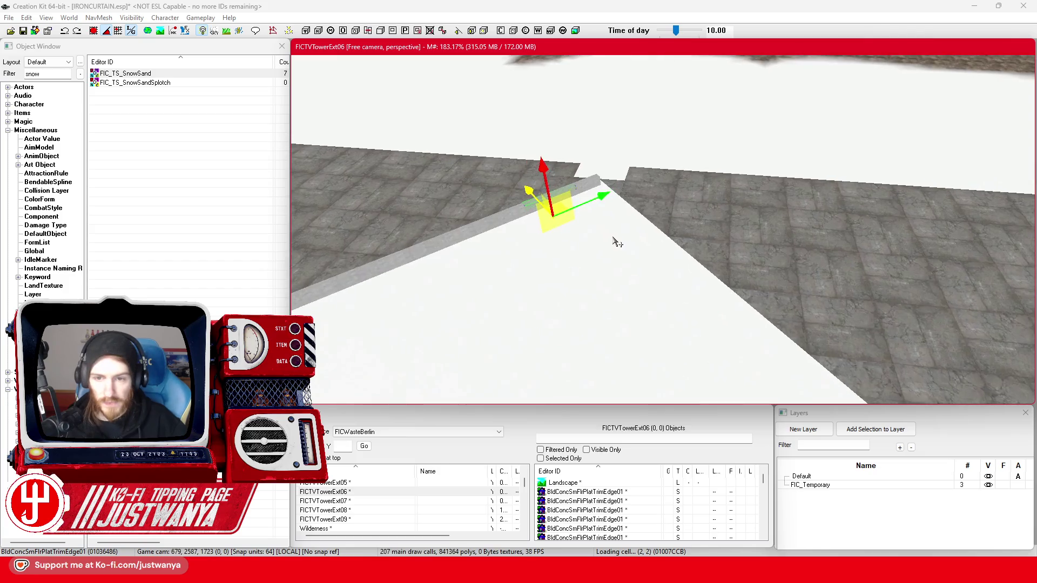
scroll(614, 242, up, 5)
click(691, 191)
scroll(655, 227, up, 3)
ctrl+click(745, 184)
Rotate the two trim pieces a quarter turn and move them toward the corner
key(e)
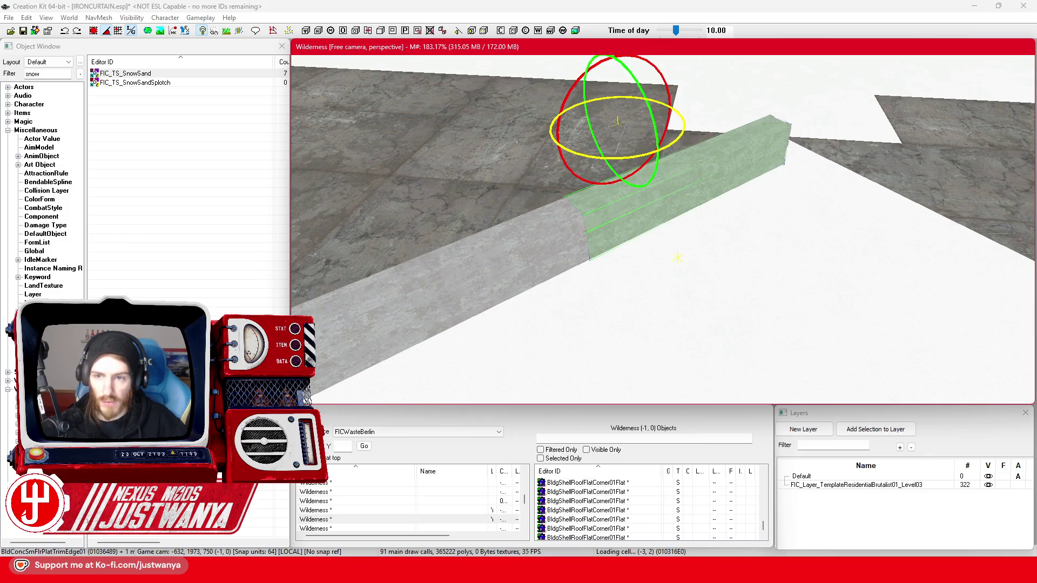
drag(680, 127, 677, 258)
key(w)
drag(615, 140, 828, 267)
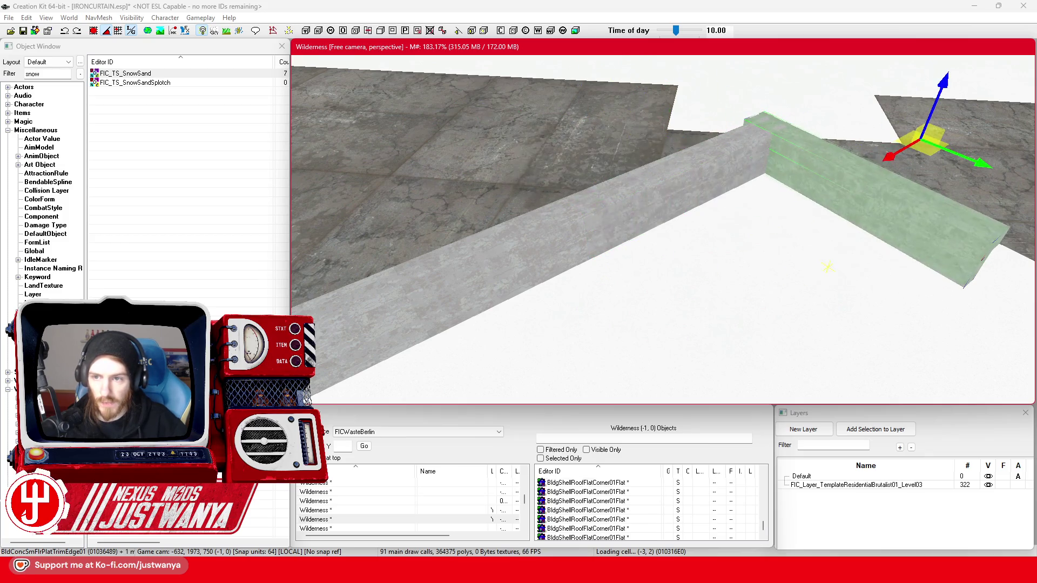
key(shift)
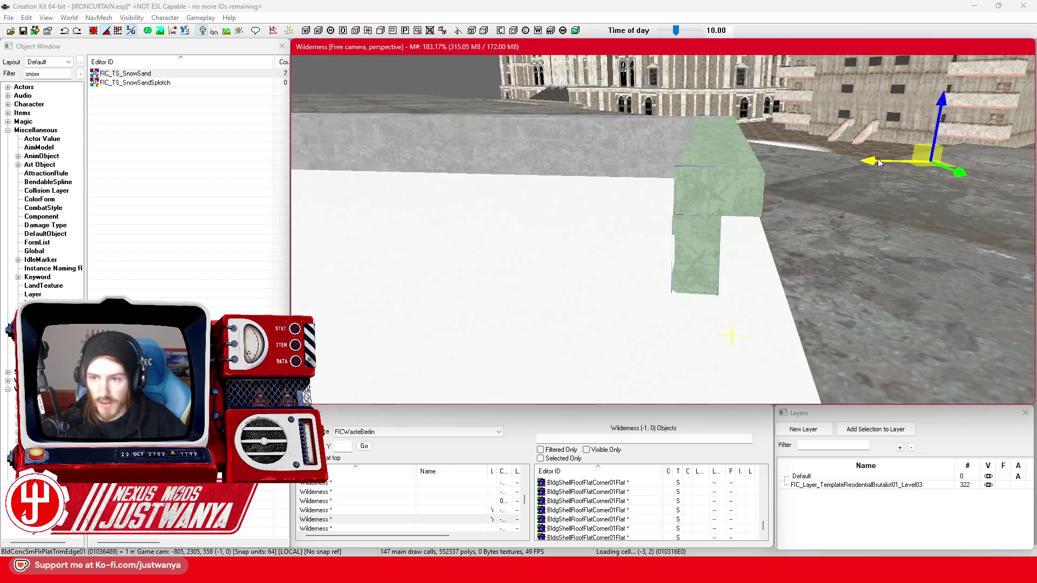
Slide the trim pieces along the roof ledge into the FICTVTowerExt06 cell
drag(877, 158, 901, 159)
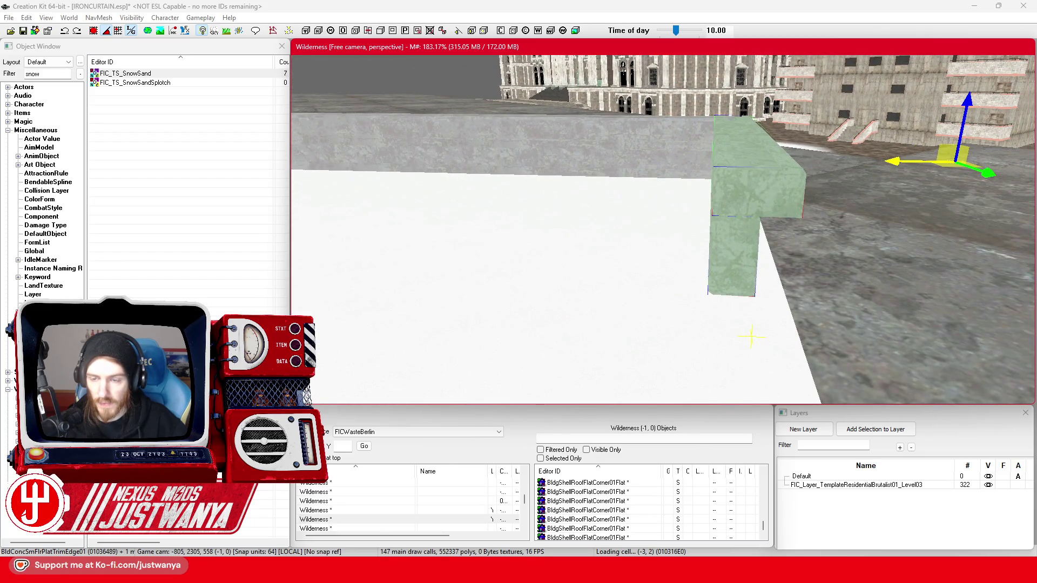
mouse_move(897, 160)
mouse_down()
mouse_move(917, 162)
mouse_move(736, 202)
mouse_move(777, 183)
mouse_move(768, 225)
mouse_move(678, 227)
mouse_move(698, 277)
mouse_move(724, 251)
mouse_up()
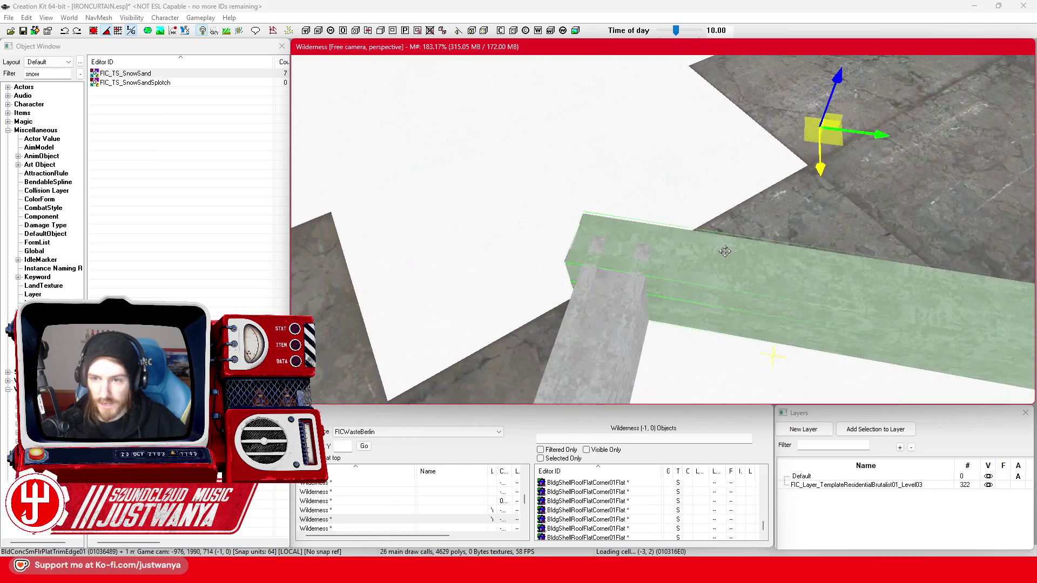
drag(877, 134, 892, 136)
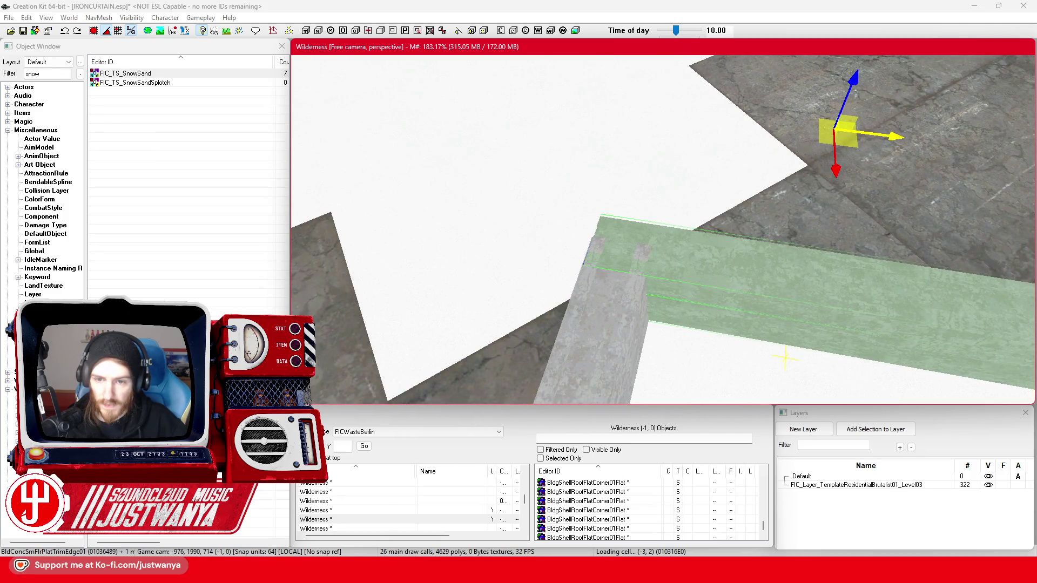
scroll(783, 184, down, 5)
drag(783, 183, 808, 182)
key(f)
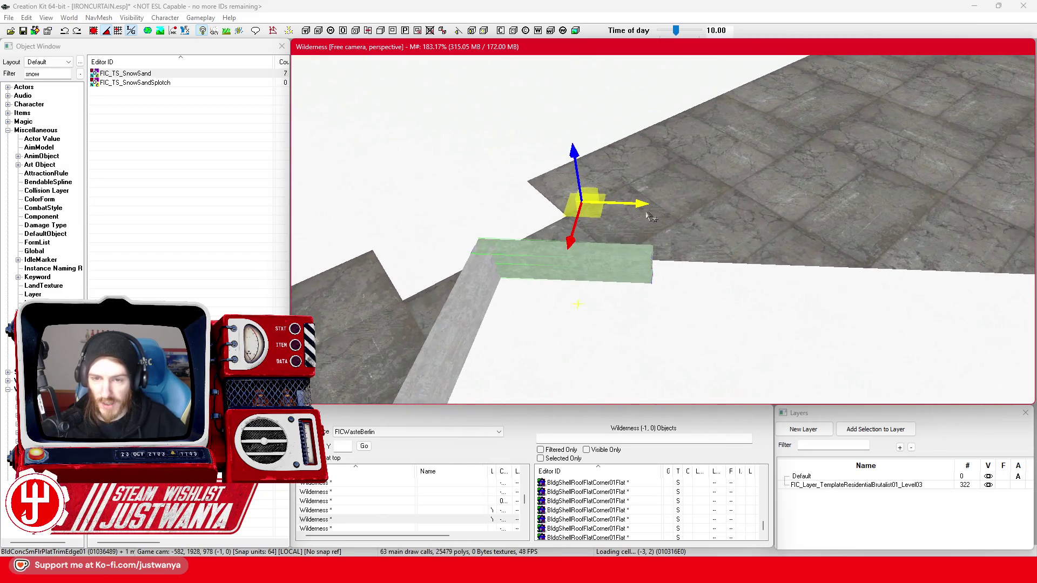
mouse_move(641, 210)
mouse_down()
mouse_move(799, 211)
mouse_move(664, 201)
mouse_move(777, 193)
mouse_up()
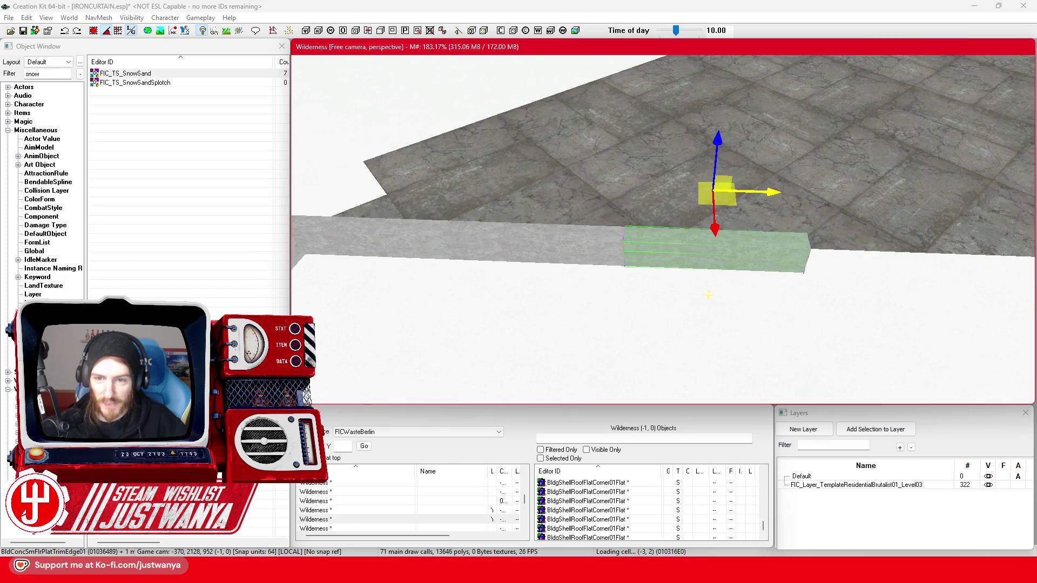
mouse_move(763, 196)
mouse_down()
mouse_move(655, 213)
mouse_move(691, 216)
mouse_move(703, 234)
mouse_up()
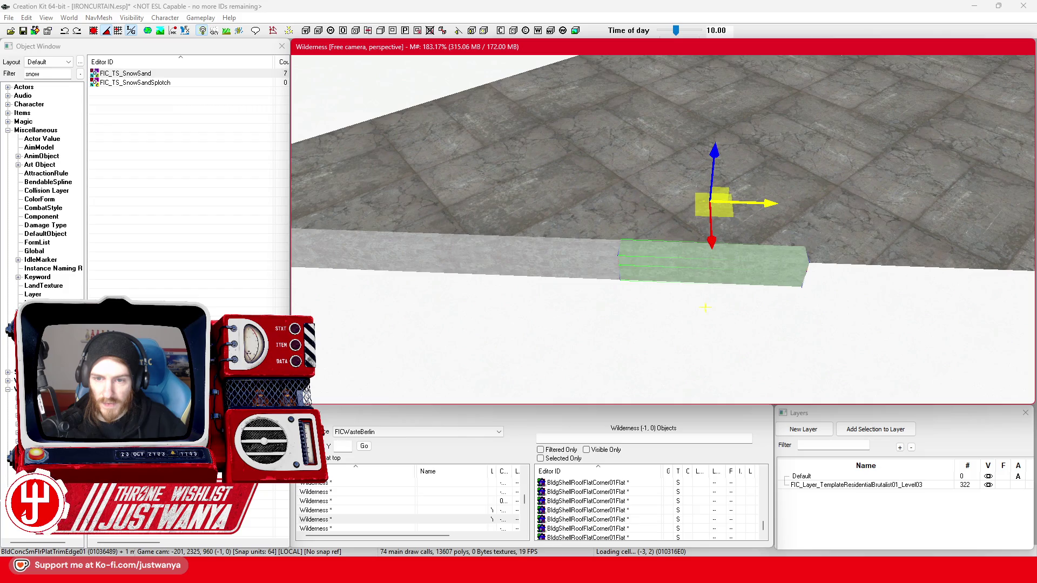
scroll(764, 201, up, 2)
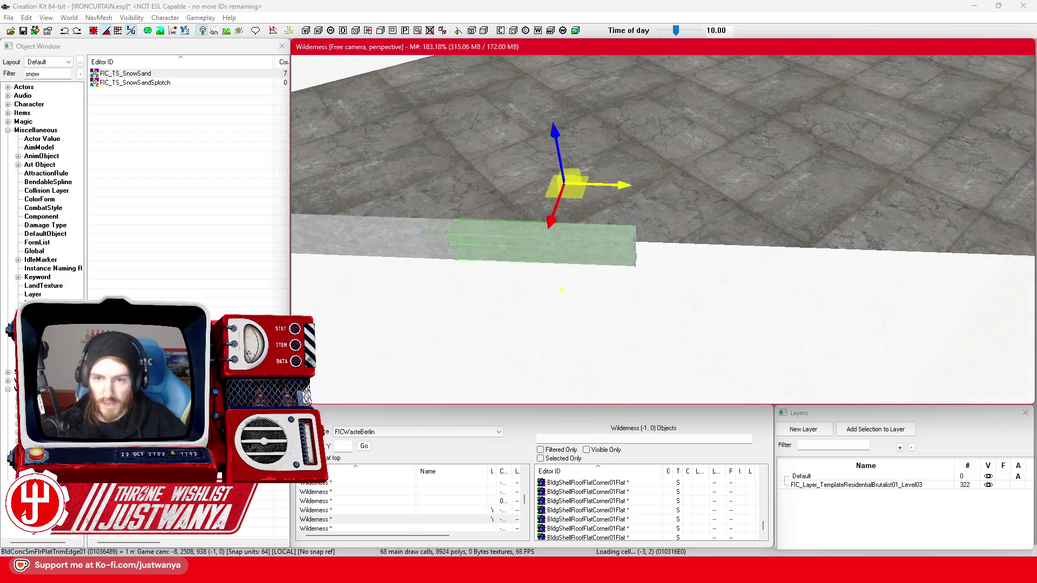
scroll(763, 188, up, 2)
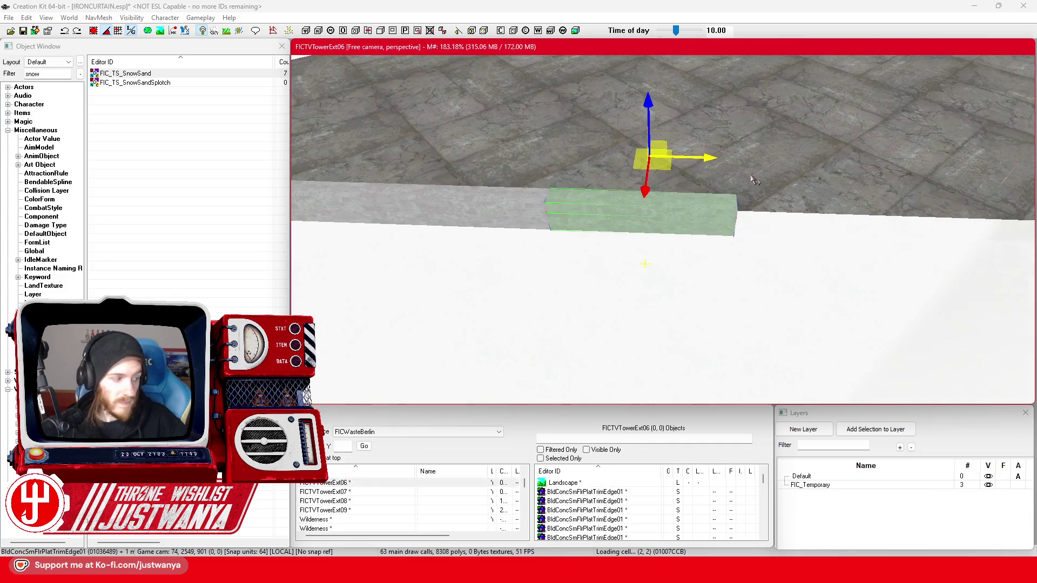
Drag the concrete trim edge piece along the X axis further down the roof ledge
drag(716, 160, 878, 162)
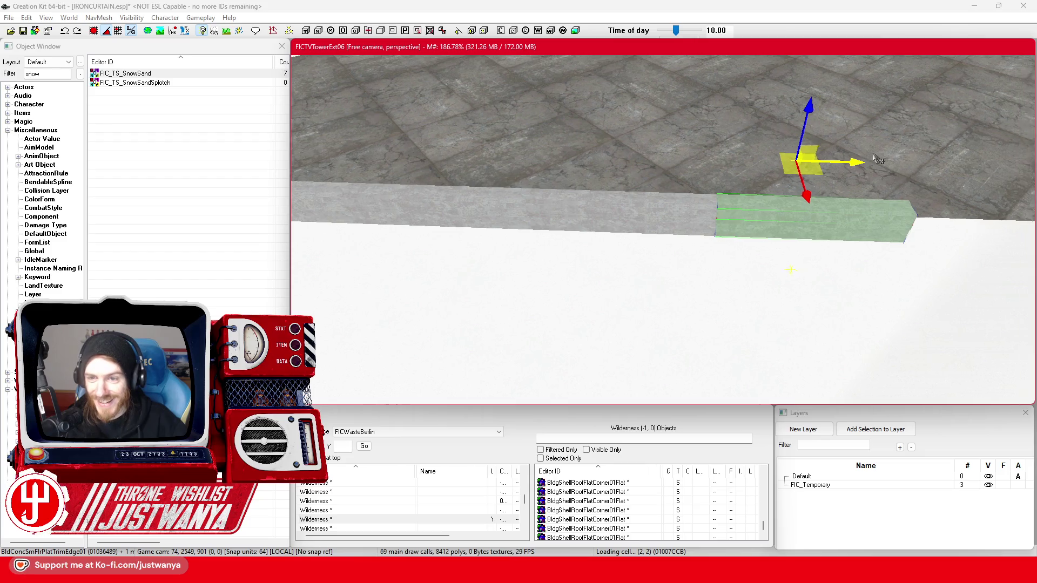
scroll(878, 161, down, 2)
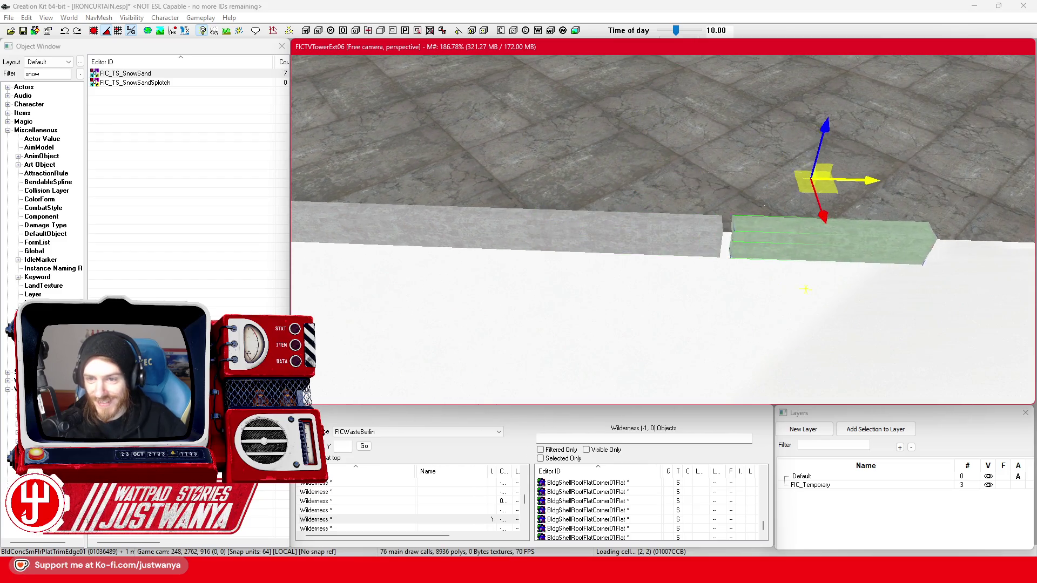
scroll(859, 173, down, 2)
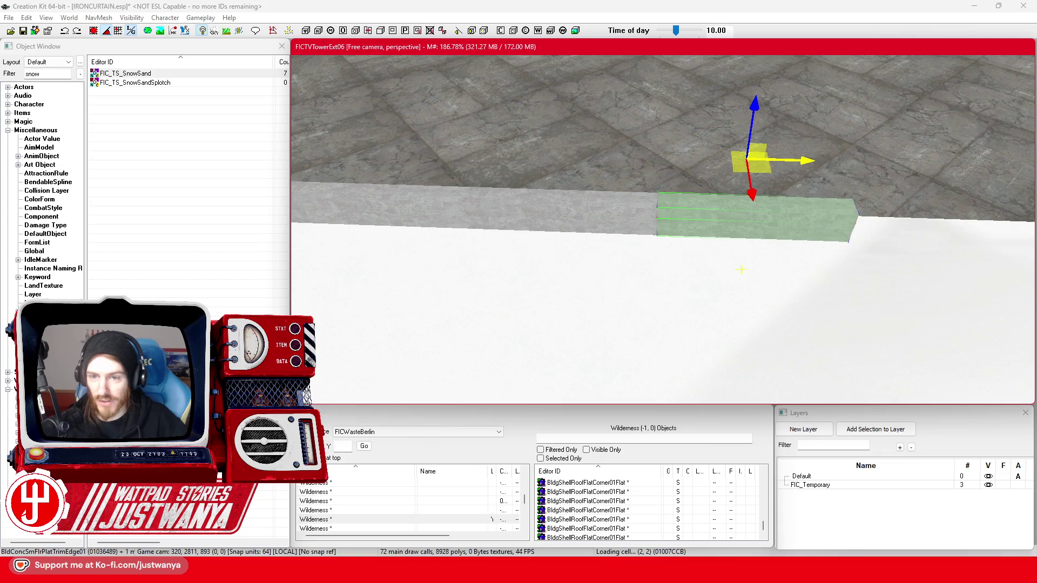
scroll(816, 157, down, 2)
scroll(816, 156, up, 2)
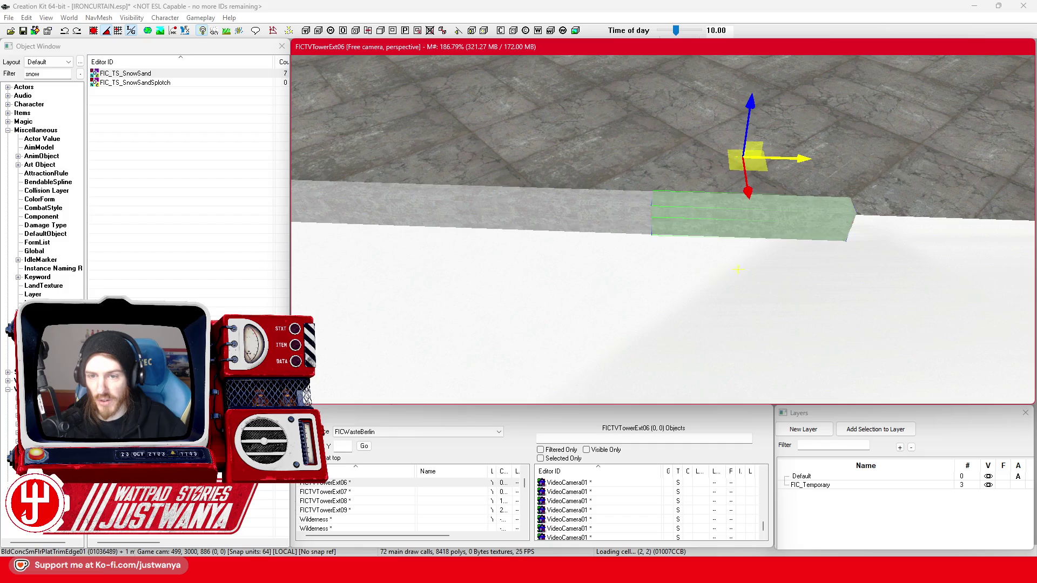
scroll(810, 149, down, 2)
Push the trim piece on to the next ledge stretch and nudge it into alignment
drag(570, 164, 739, 167)
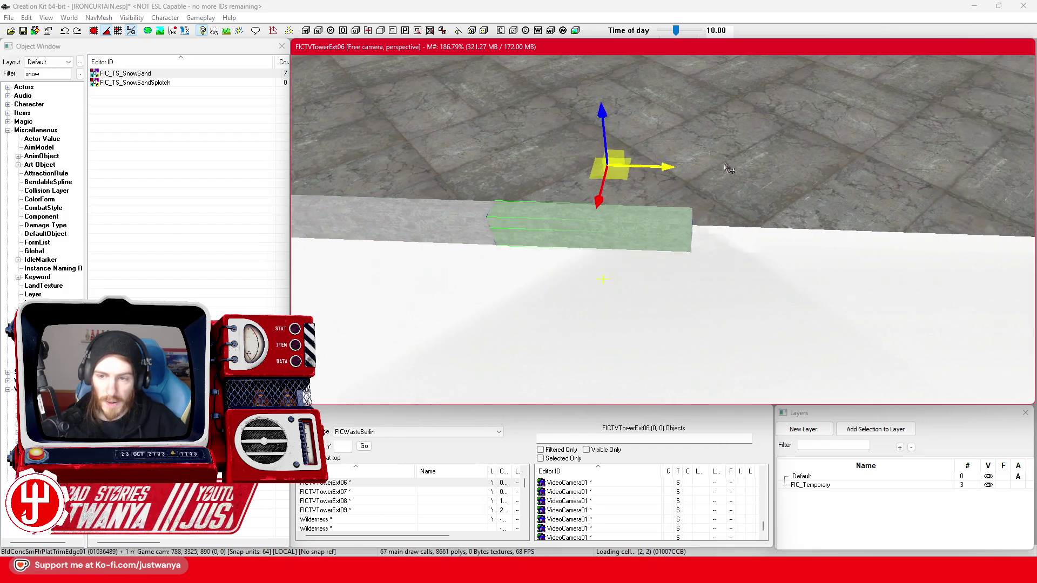
scroll(727, 167, down, 2)
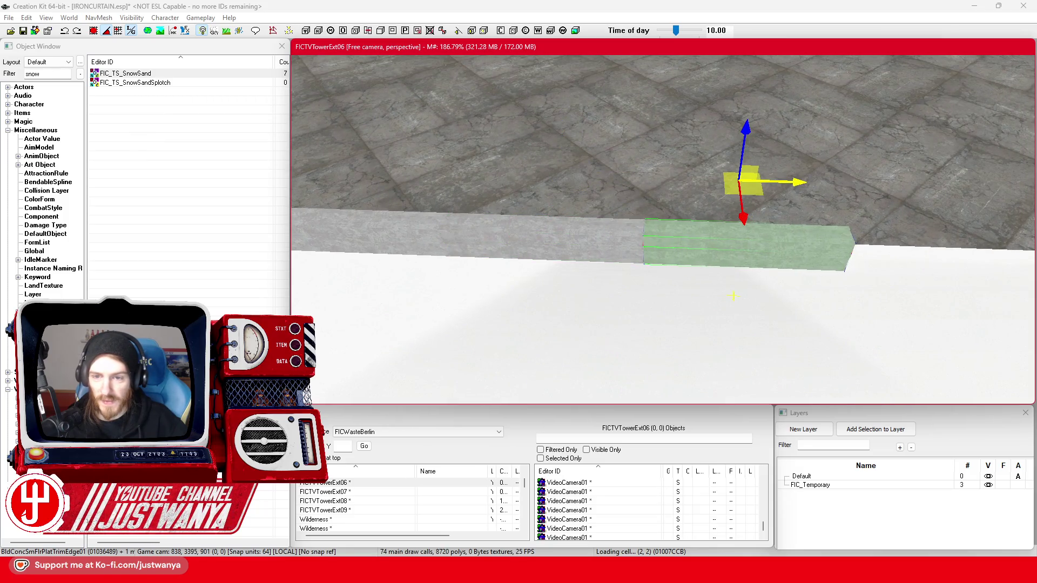
scroll(816, 180, down, 2)
scroll(722, 176, down, 2)
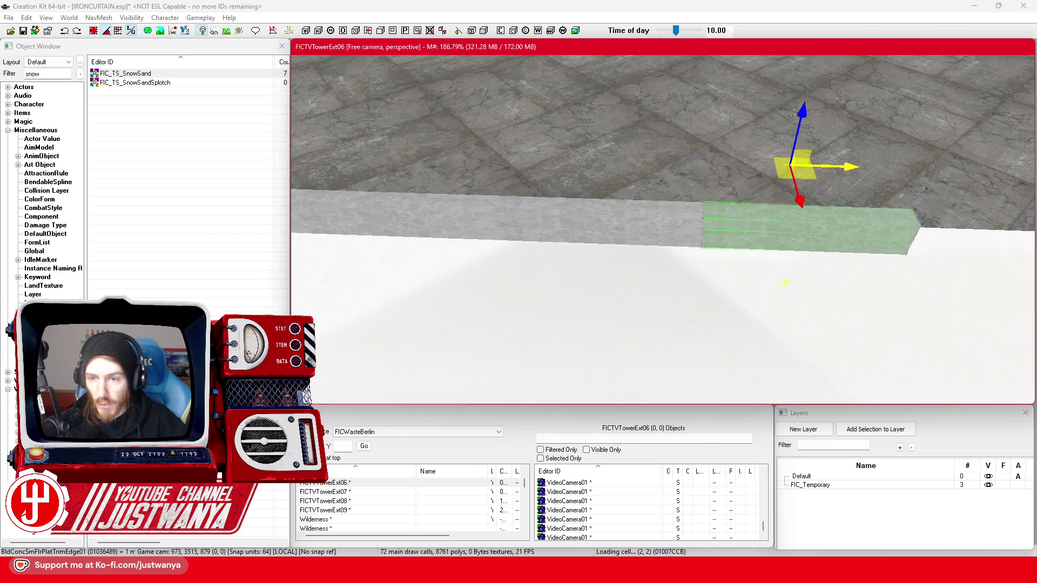
scroll(783, 216, down, 2)
scroll(783, 216, down, 2)
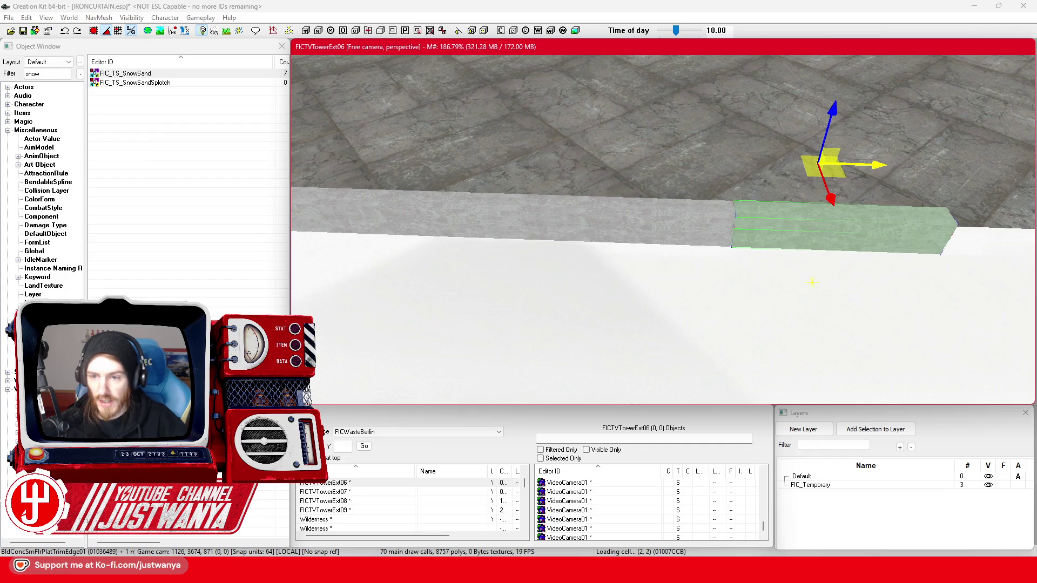
scroll(663, 229, down, 2)
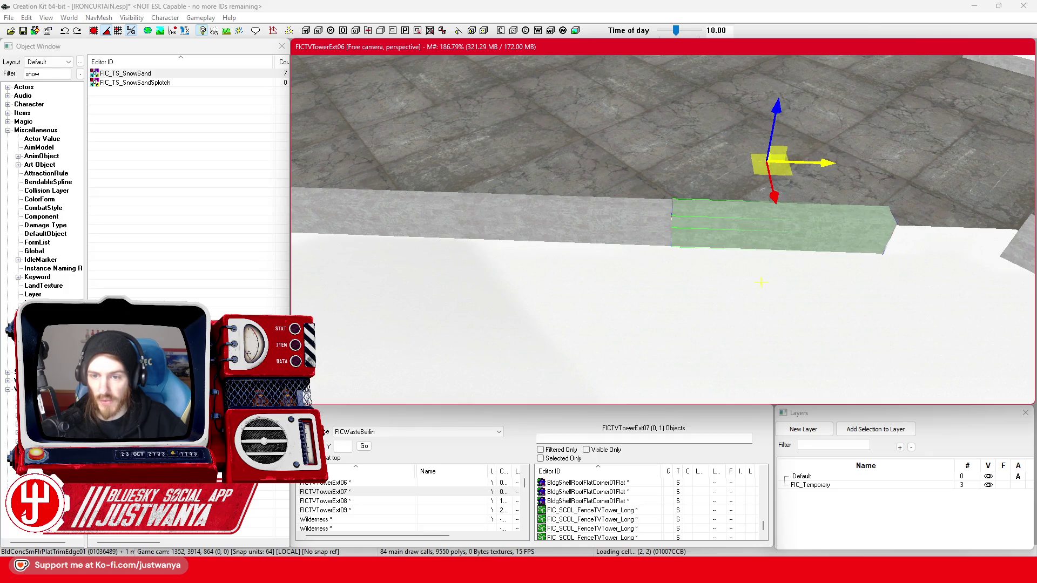
scroll(815, 150, down, 2)
mouse_move(607, 160)
mouse_down()
mouse_move(728, 164)
mouse_move(723, 198)
mouse_up()
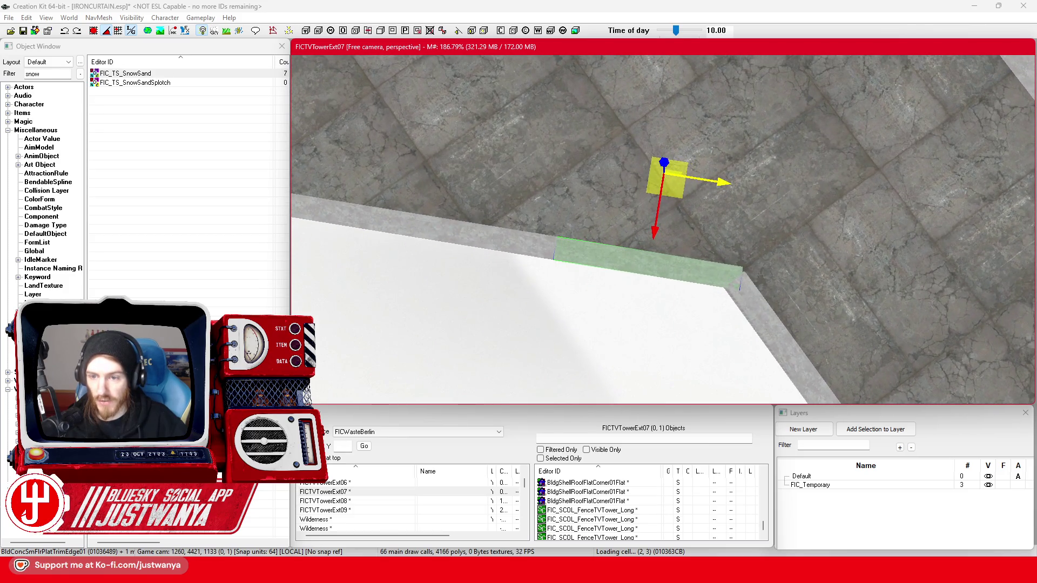
drag(669, 179, 673, 178)
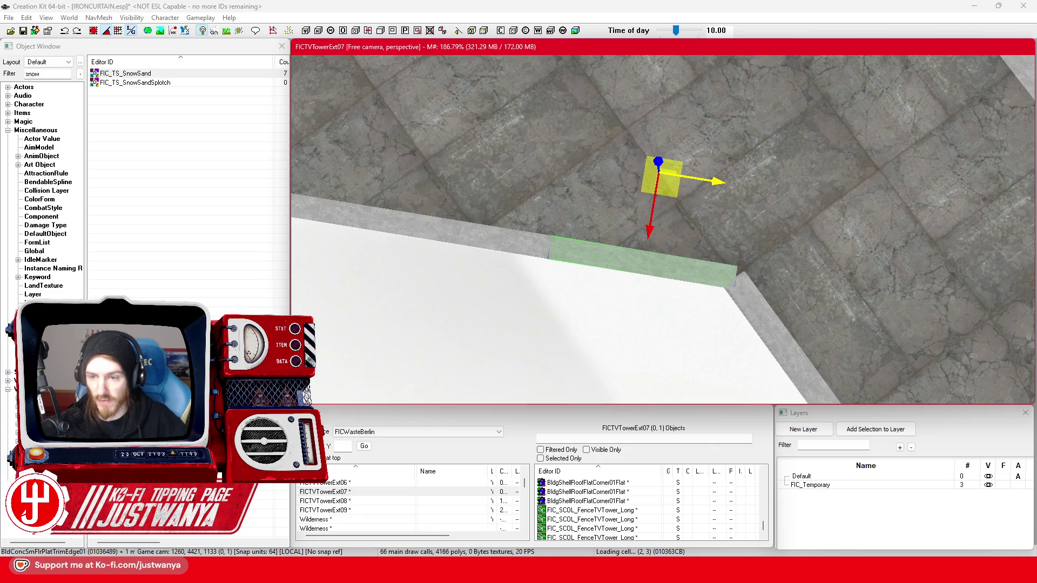
Ctrl-click the row of BldConcSmFltPlatTrimEdge01 pieces along the ledge to multi-select them
drag(718, 181, 631, 198)
ctrl+click(591, 197)
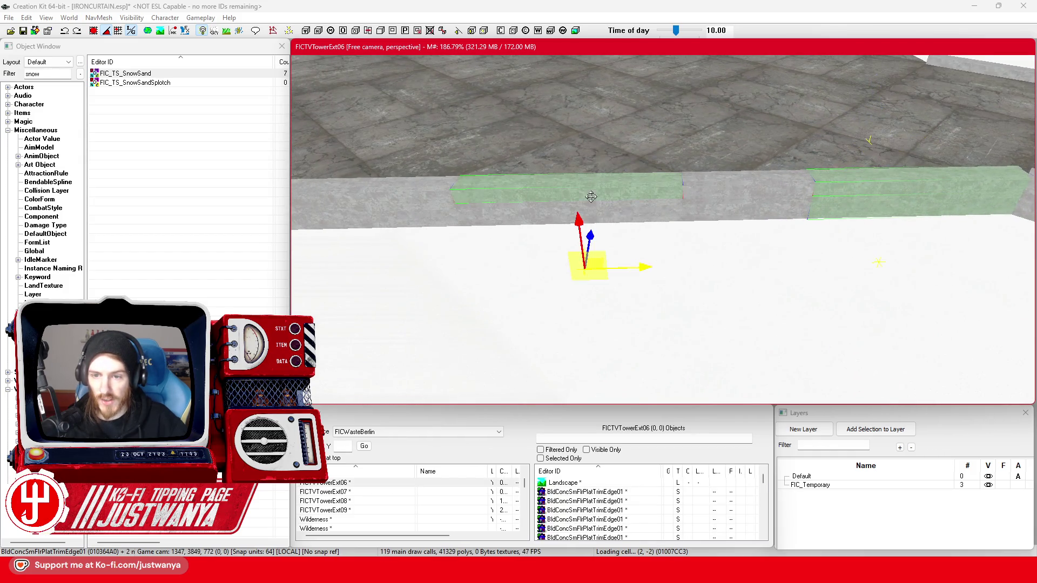
ctrl+click(546, 220)
drag(545, 220, 596, 211)
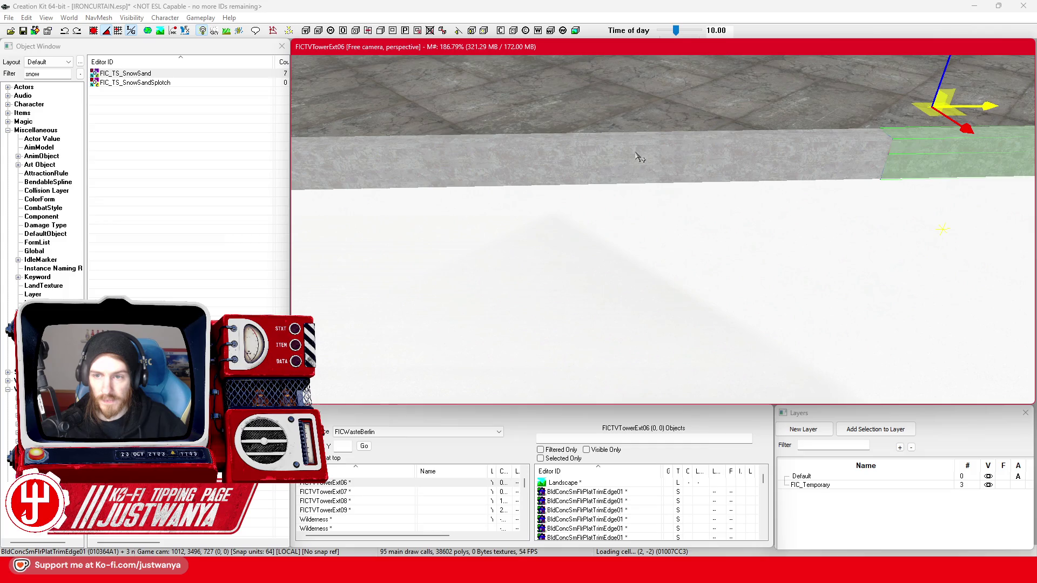
ctrl+click(636, 153)
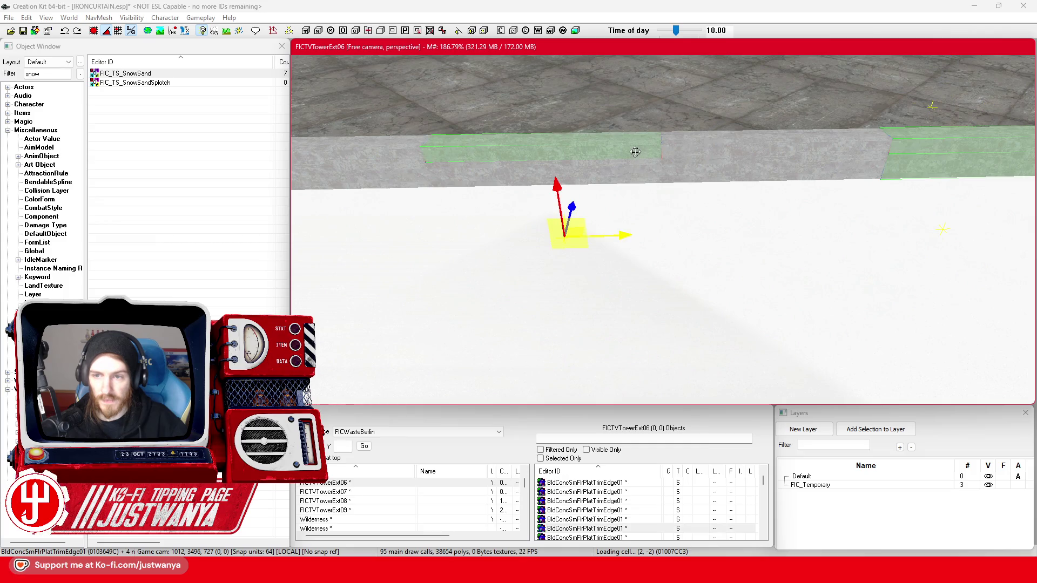
ctrl+click(668, 184)
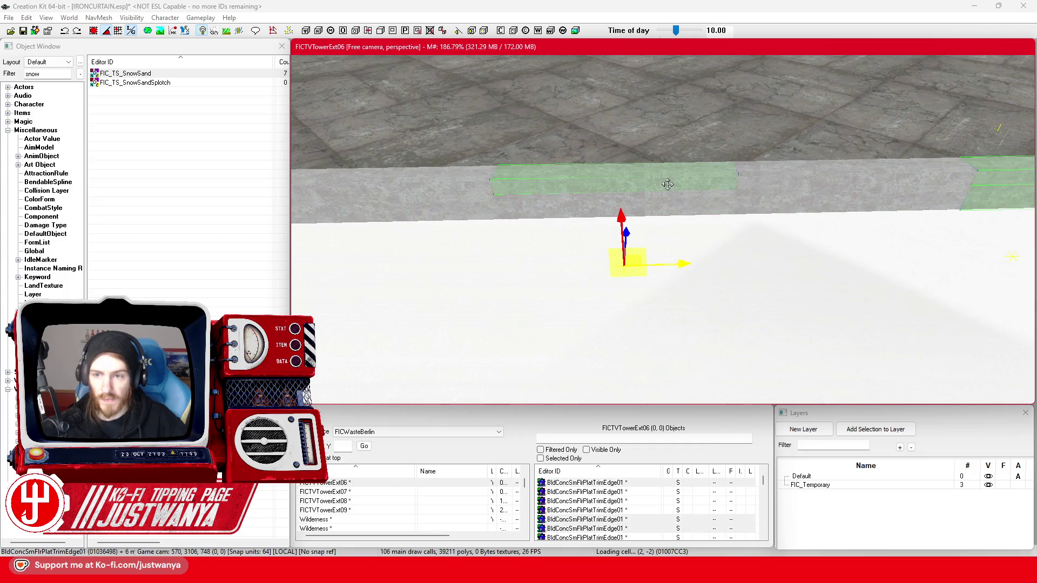
ctrl+click(309, 193)
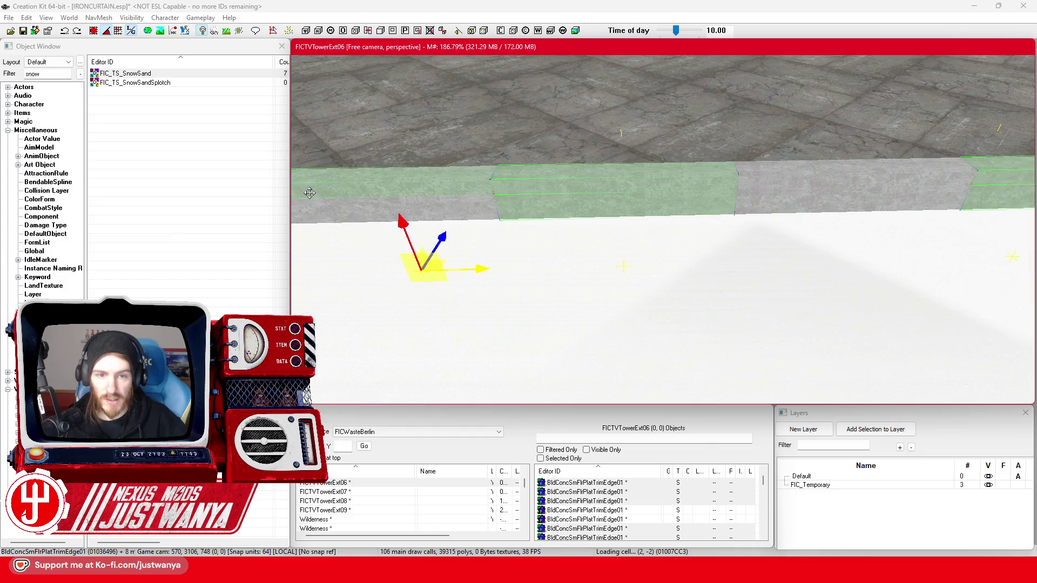
ctrl+click(434, 191)
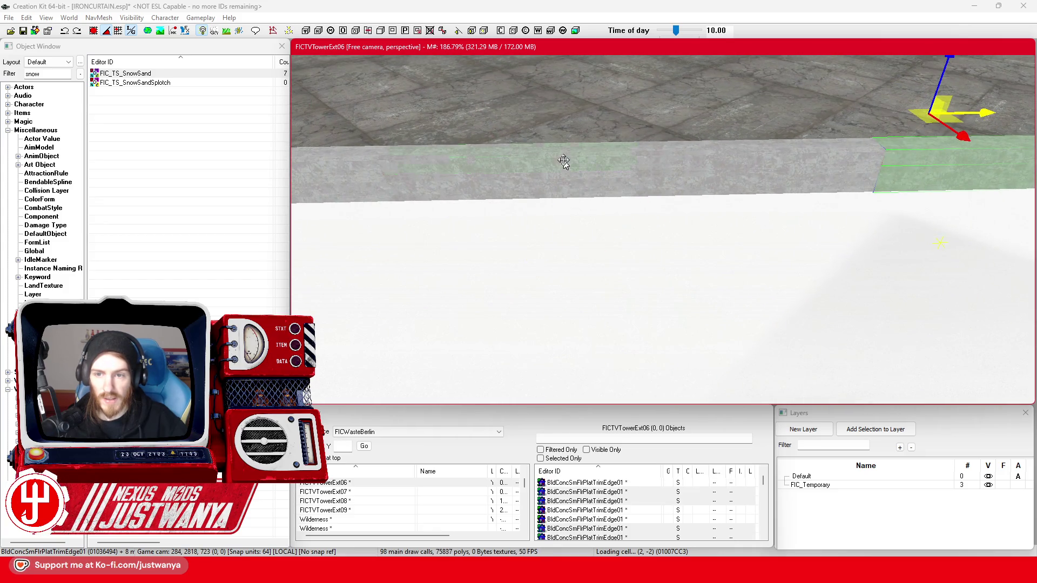
ctrl+click(563, 163)
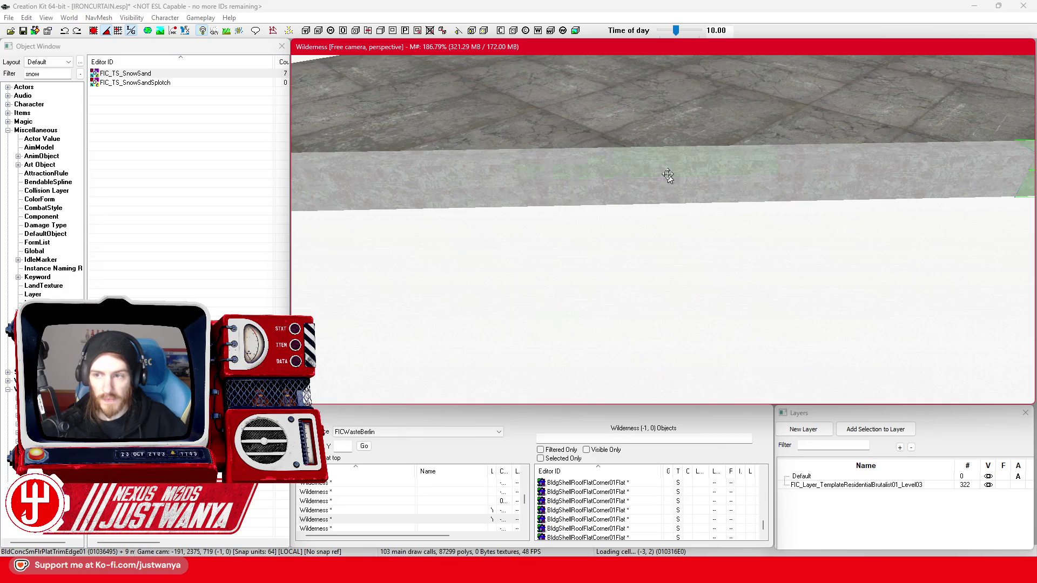
ctrl+click(675, 192)
ctrl+click(534, 176)
ctrl+click(575, 202)
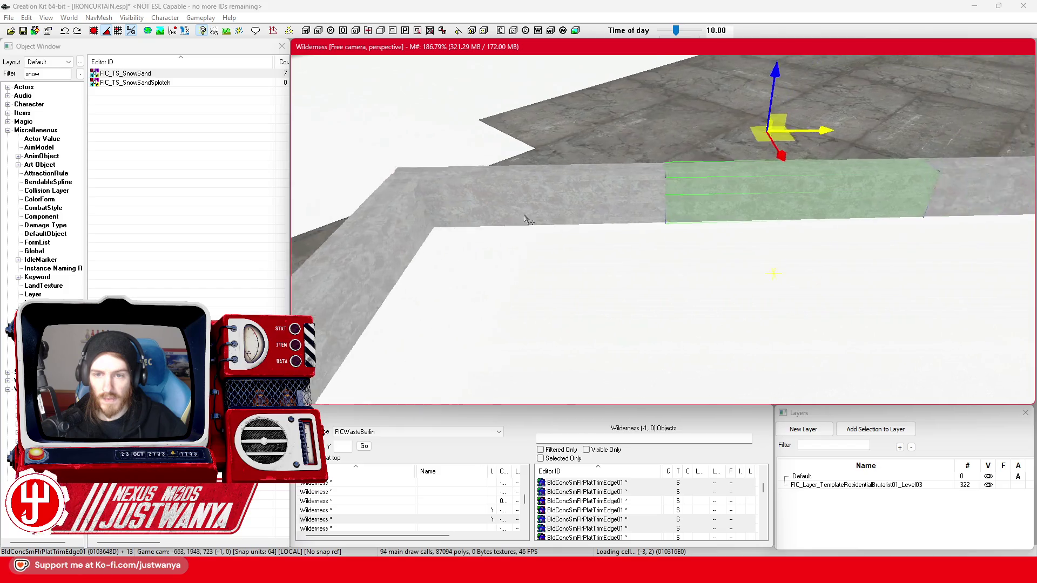